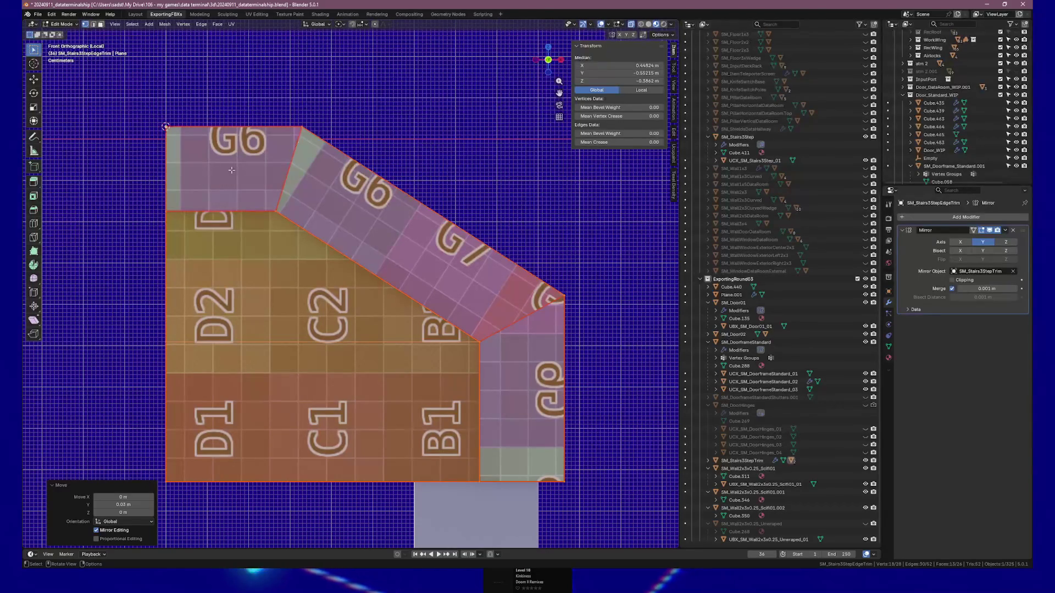
- Move the top-left corner vertex by -0.06863 along Y, then select the G6 band's lower-left vertex and preview a loop cut
click(166, 127)
text(gy-0.06863)
key(Return)
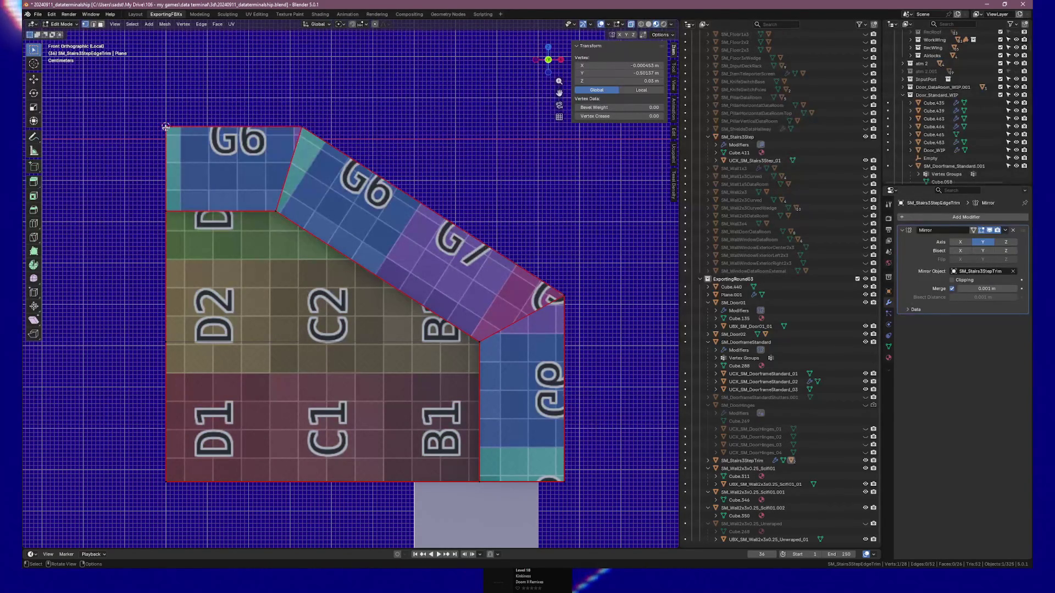
click(180, 213)
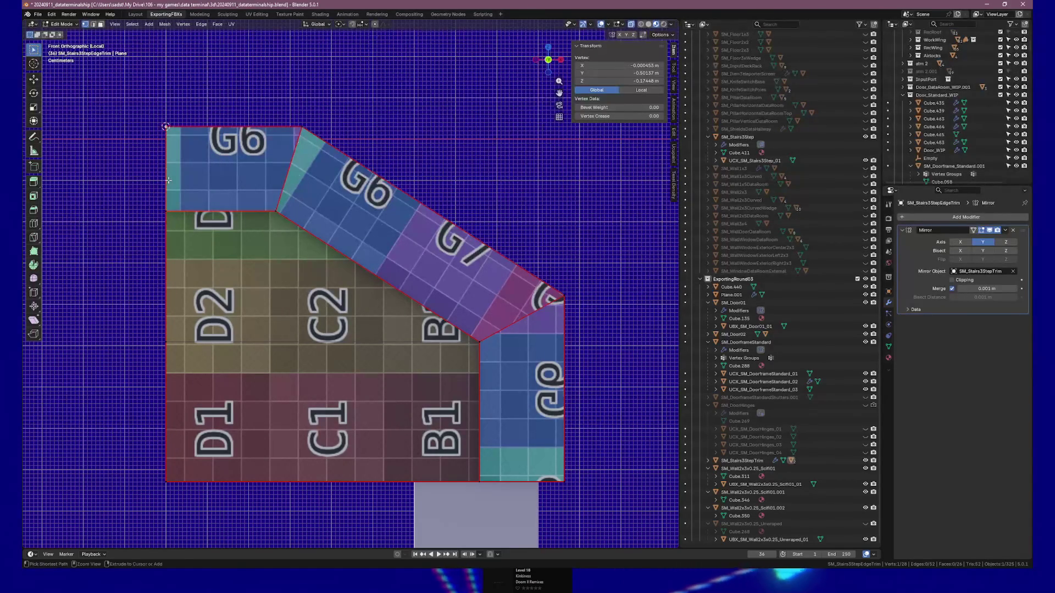
key(ctrl+r)
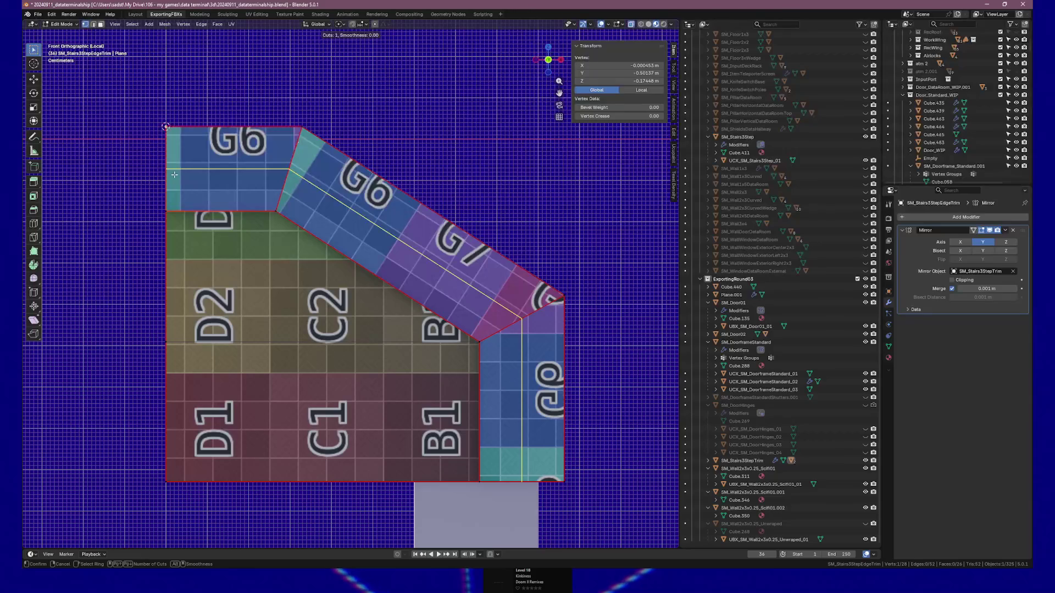
click(174, 175)
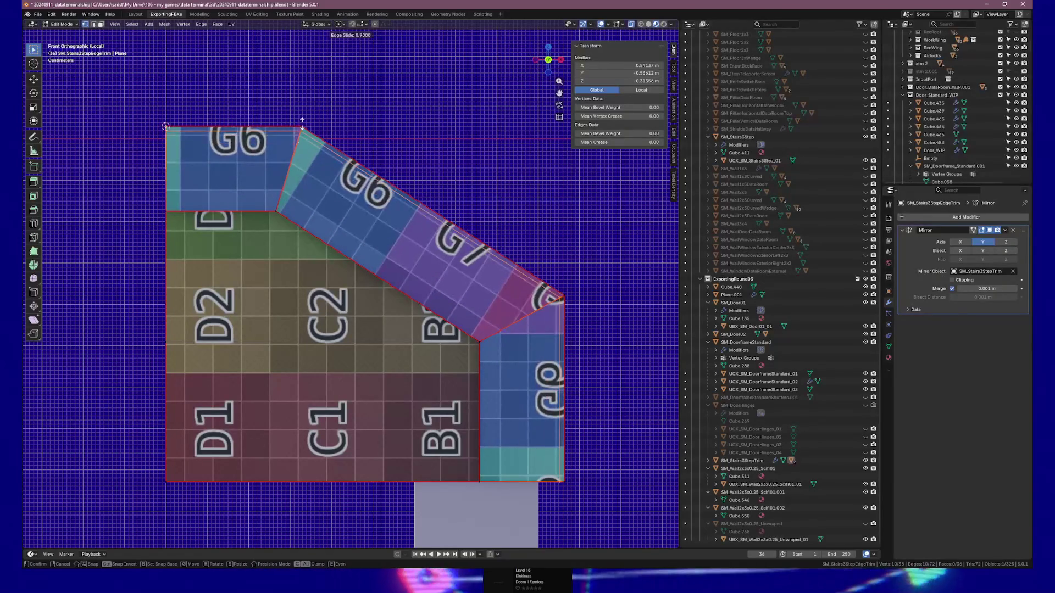
click(288, 165)
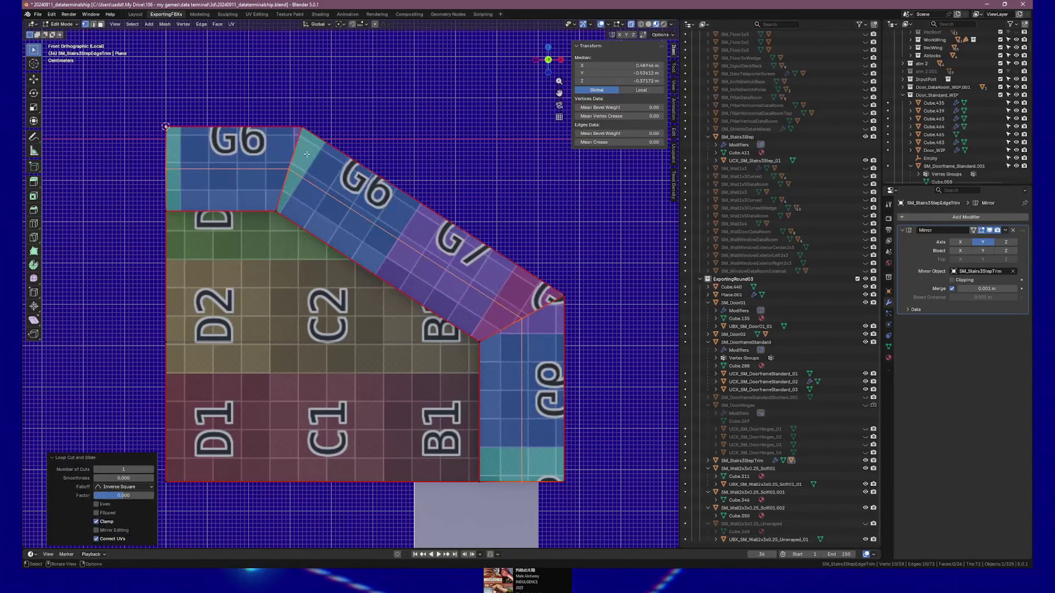
key(ctrl+z)
scroll(191, 159, up, 1)
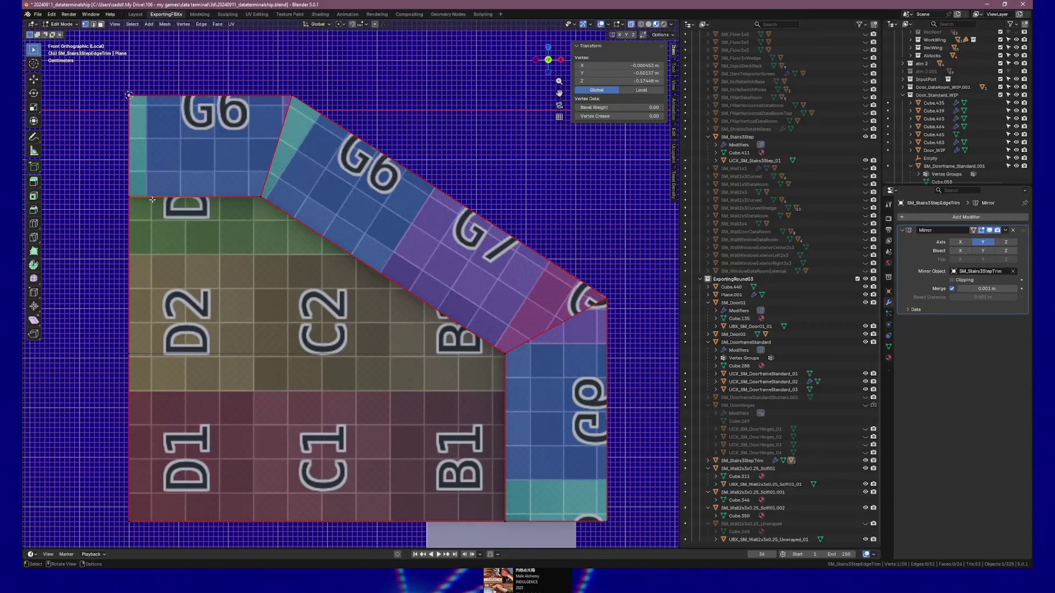
- Set the G6 band's lower-left vertex to Z -0.1 m, then orbit and preview another loop cut
click(618, 81)
key(Right)
key(Left)
key(Left)
key(BackSpace)
key(BackSpace)
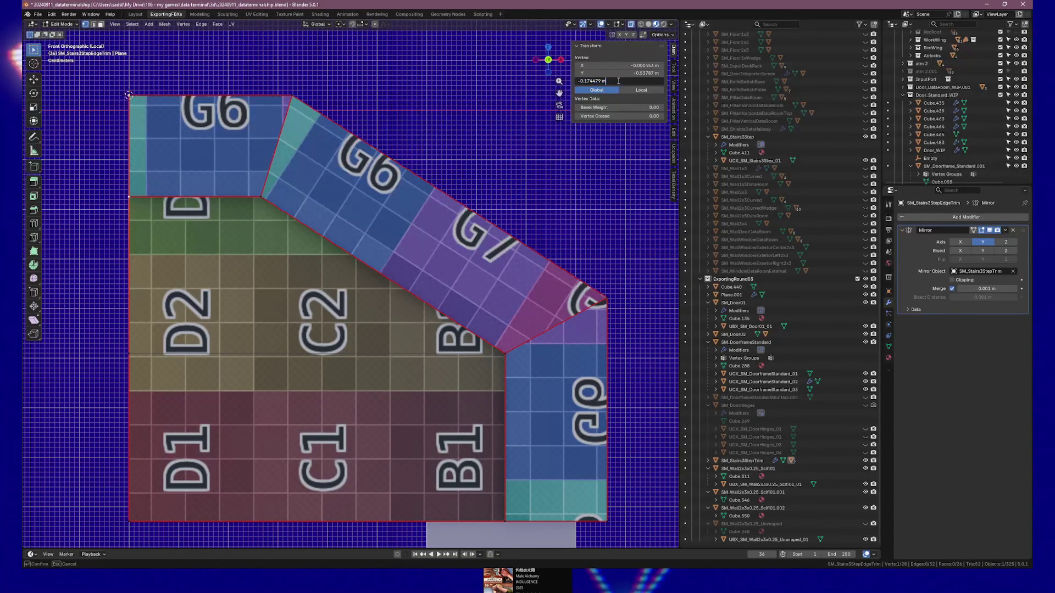
key(Return)
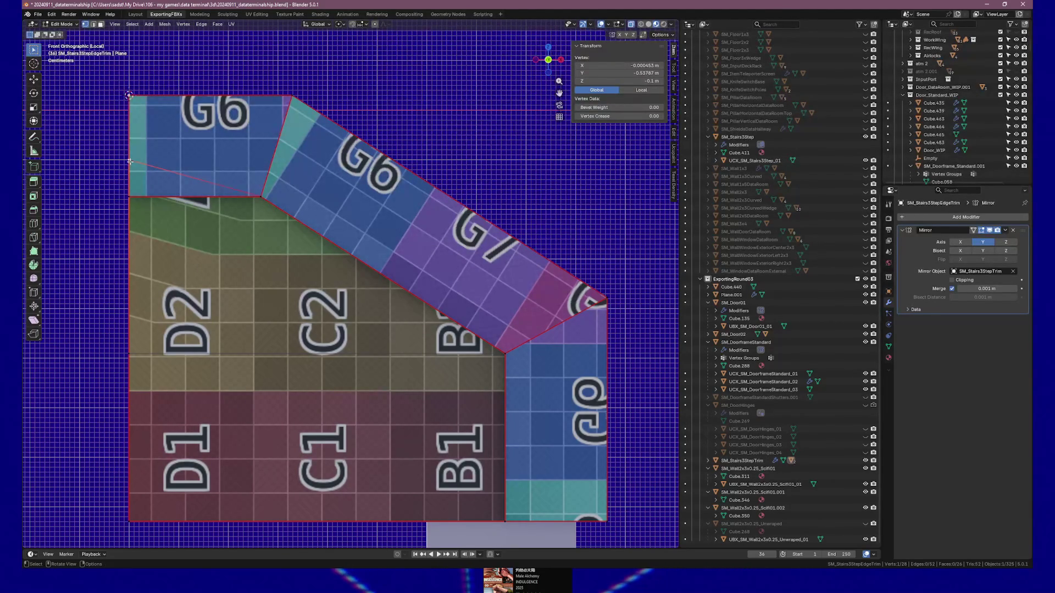
mouse_move(136, 174)
mouse_down()
mouse_move(191, 179)
mouse_move(137, 132)
mouse_up()
key(ctrl+r)
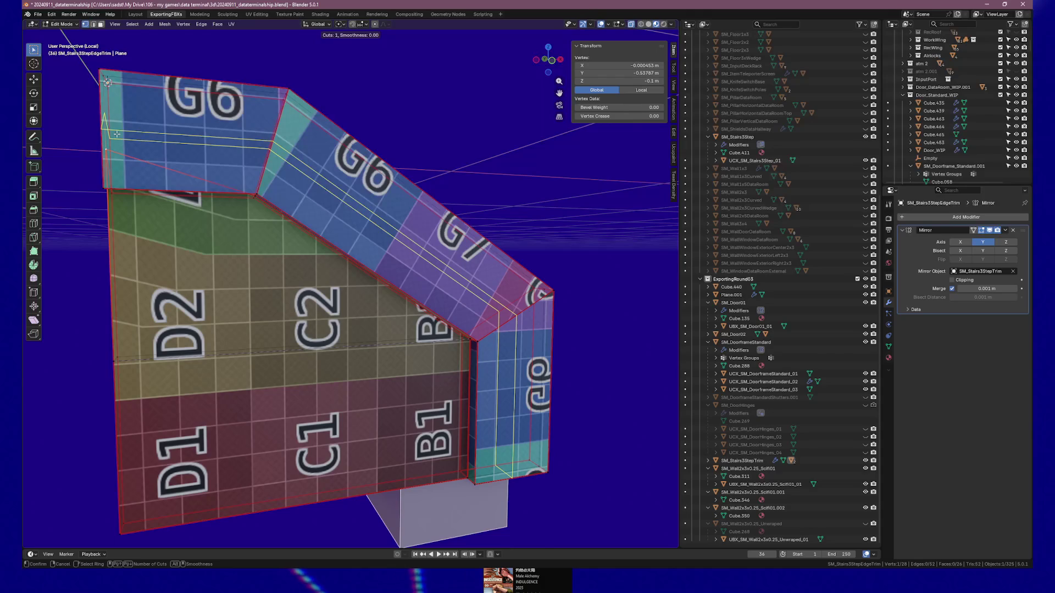
- Cancel the loop cut and set the snapping target to Vertex instead of Increment
key(Escape)
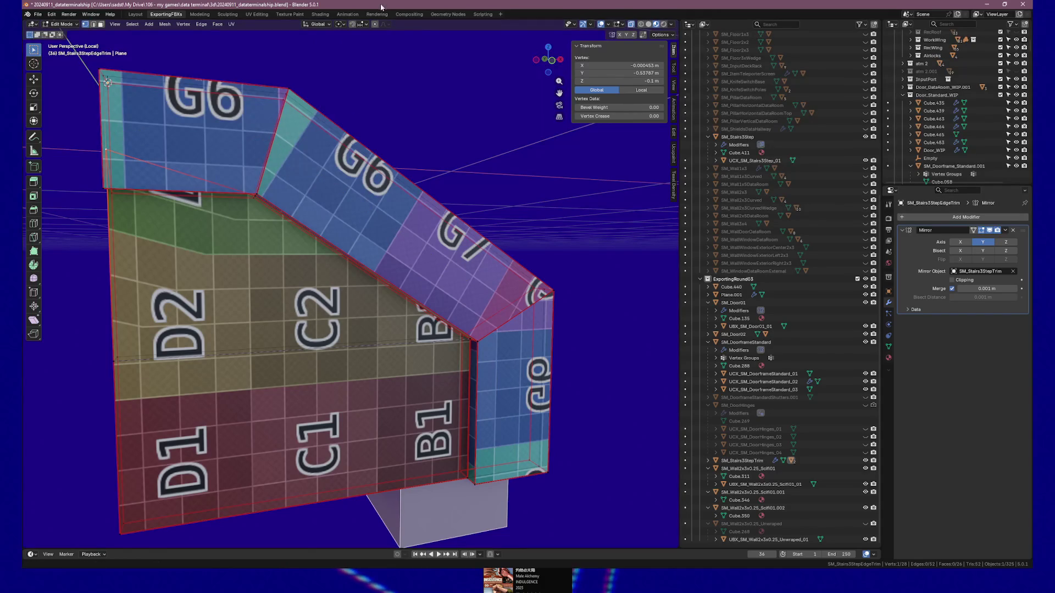
click(365, 26)
click(340, 81)
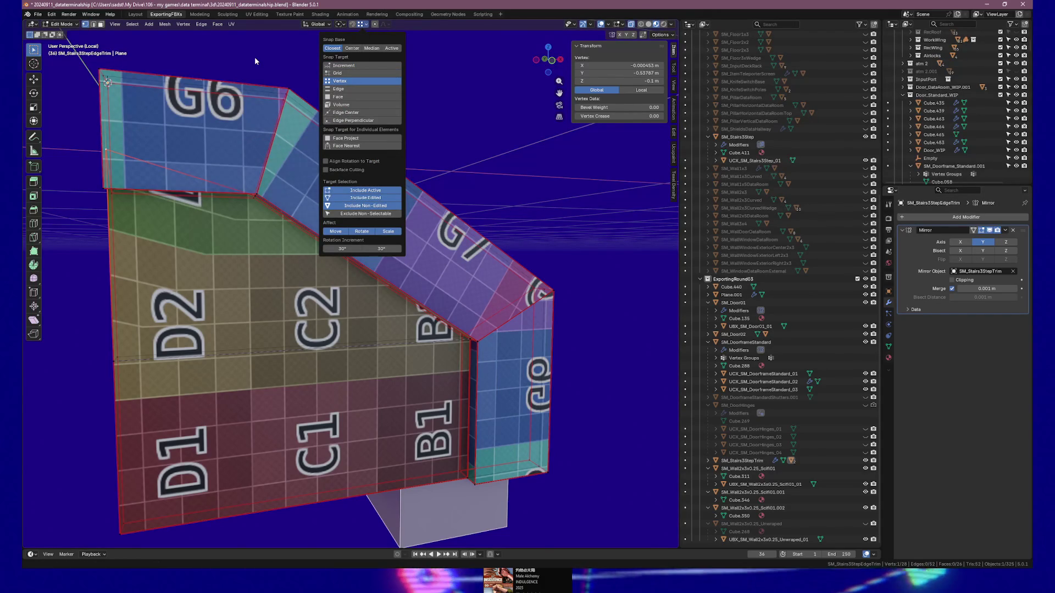
key(Escape)
drag(258, 61, 246, 63)
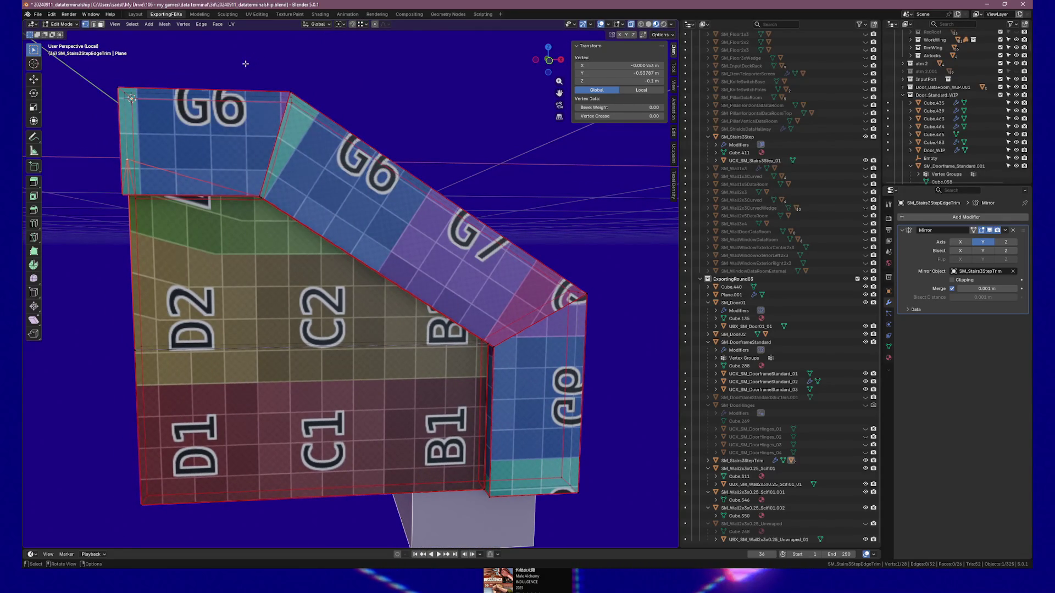
drag(259, 71, 295, 80)
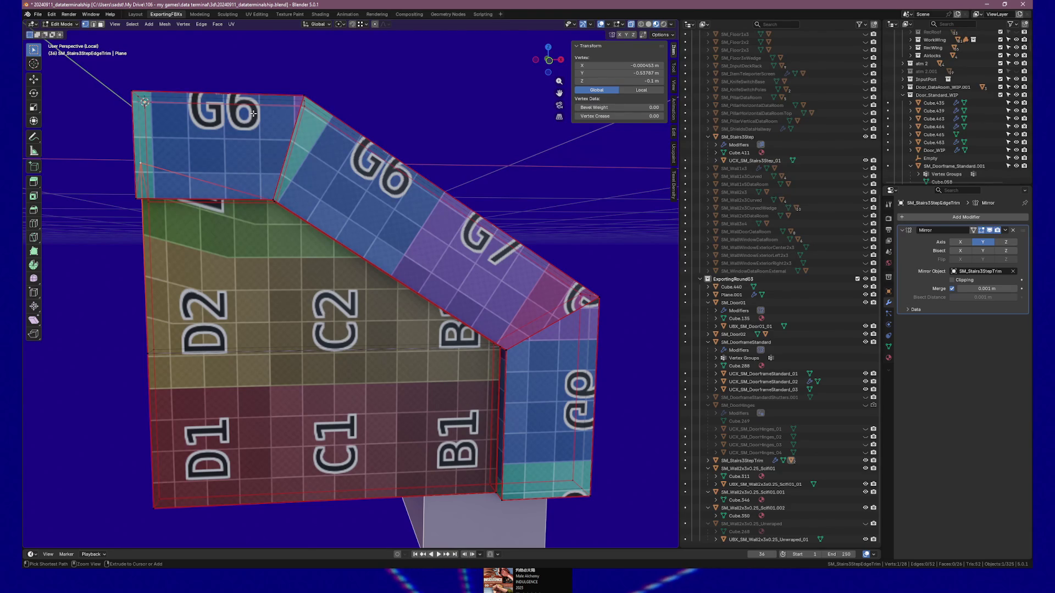
- Undo the vertex height change and view the mesh in orthographic front view
key(ctrl+z)
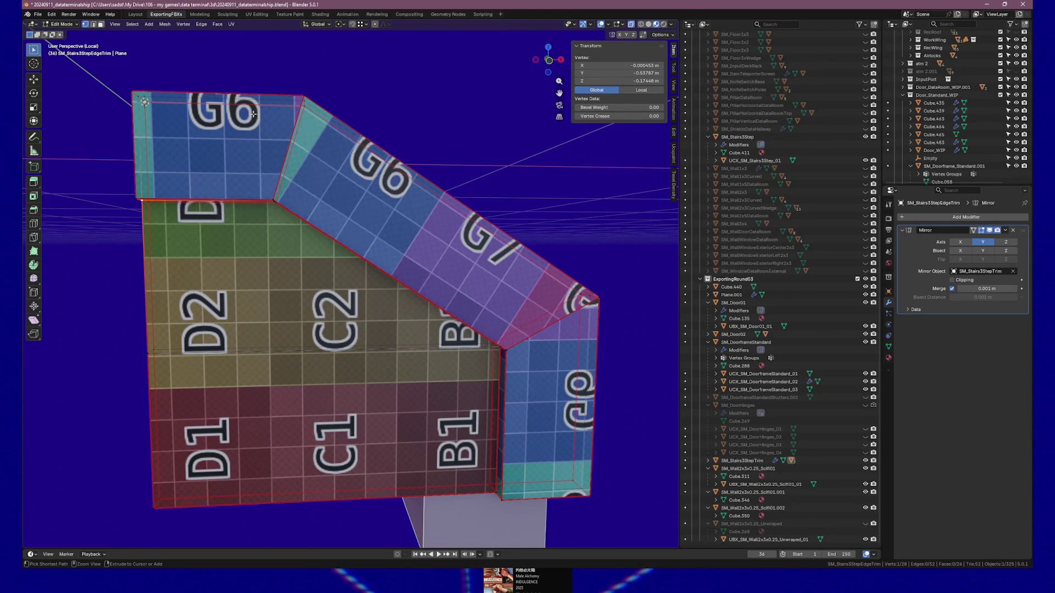
scroll(272, 129, down, 3)
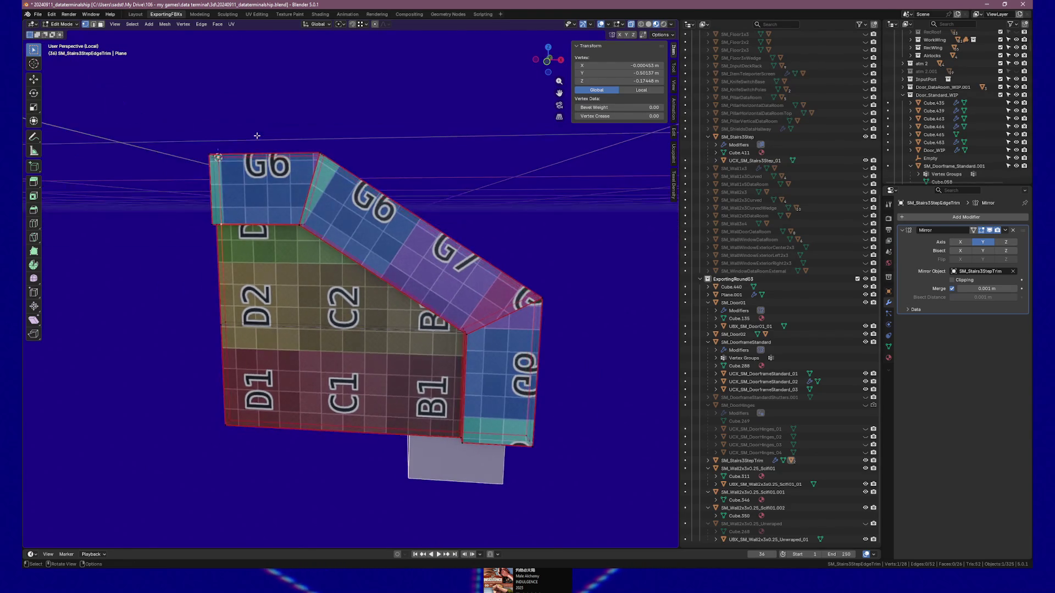
key(KP_5)
key(KP_1)
scroll(301, 196, up, 3)
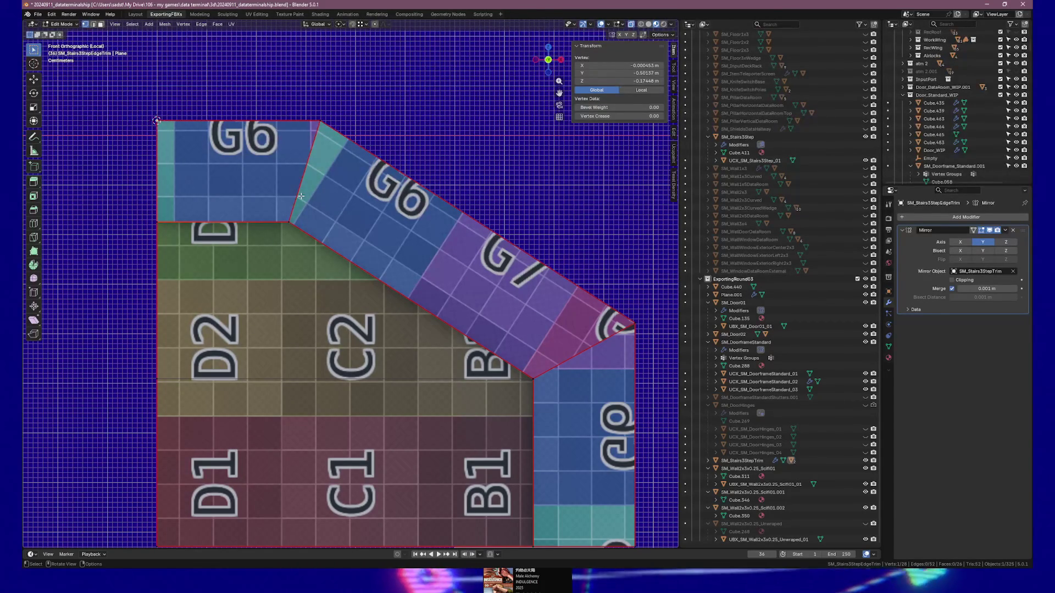
drag(159, 186, 215, 187)
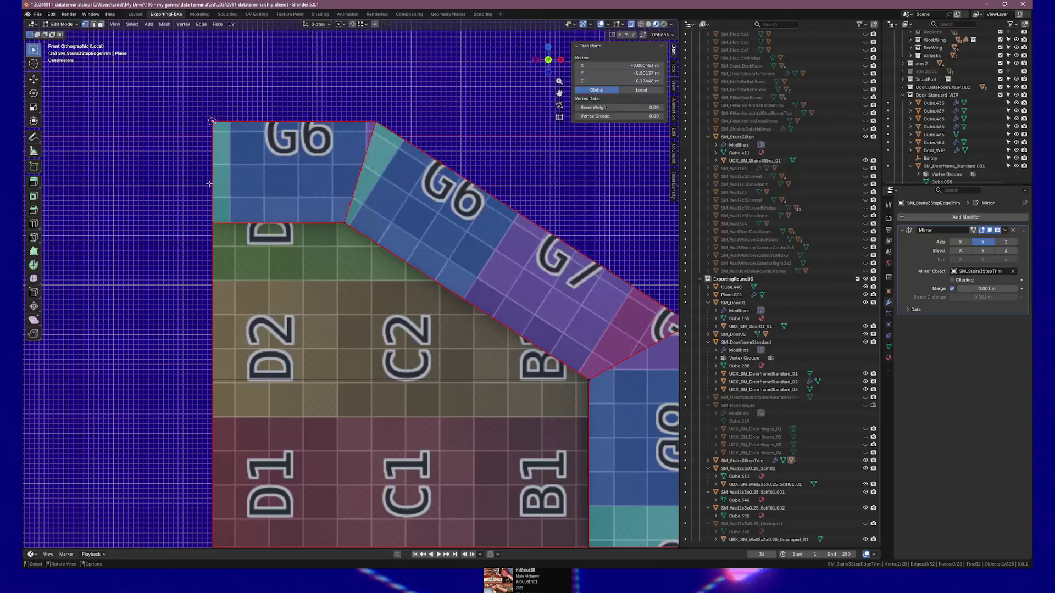
scroll(214, 188, up, 3)
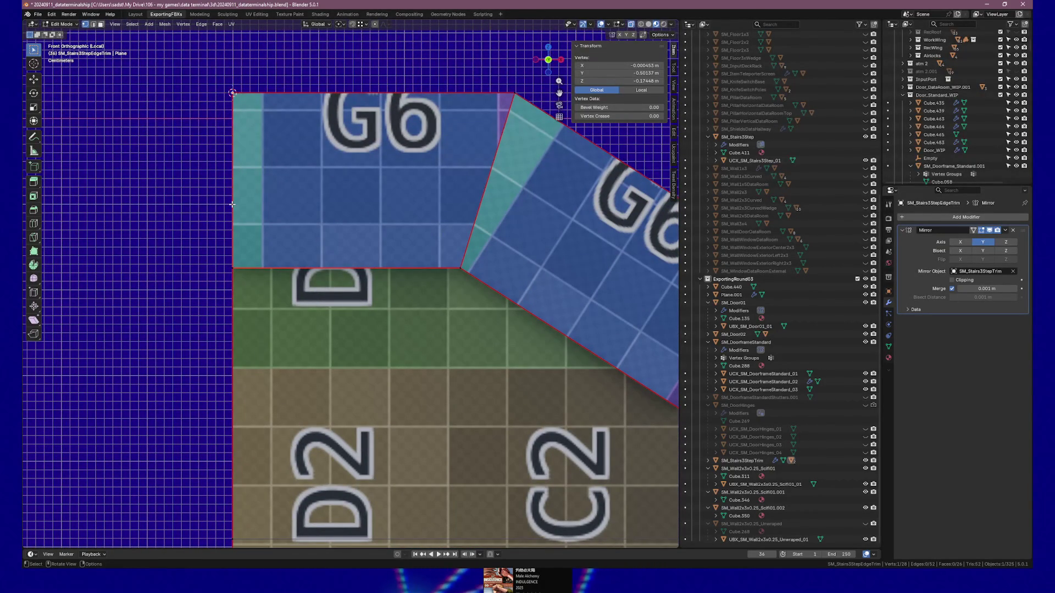
key(k)
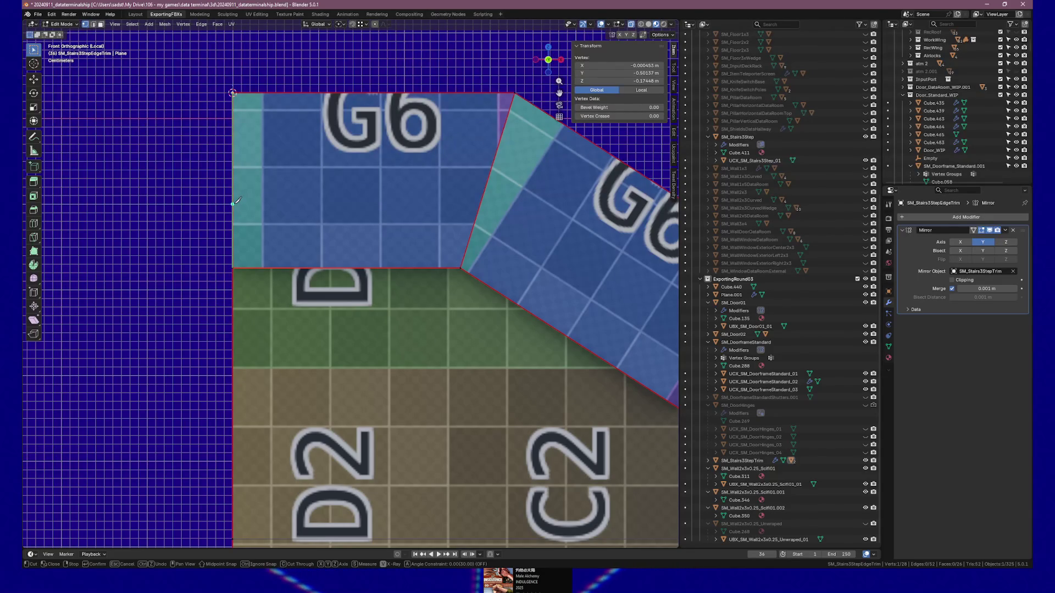
key(Escape)
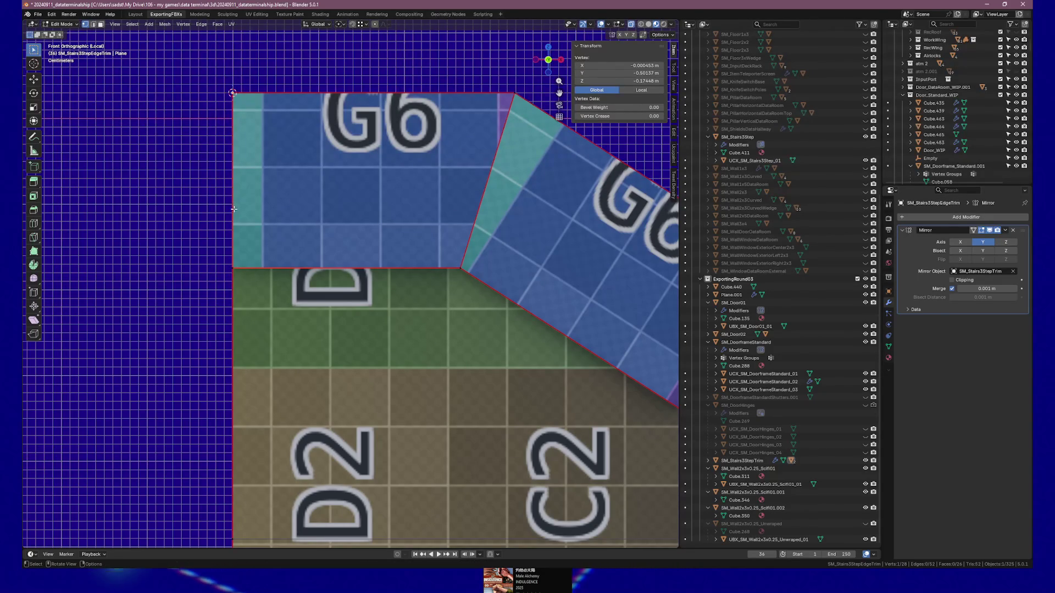
click(234, 205)
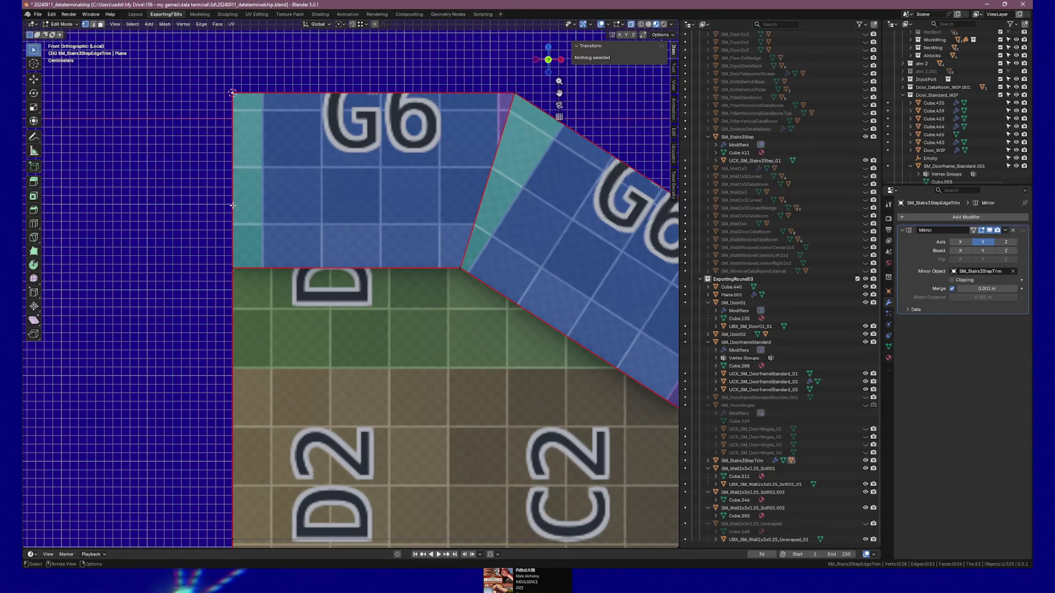
mouse_move(233, 205)
mouse_down()
mouse_move(298, 205)
mouse_move(214, 200)
mouse_move(225, 197)
mouse_up()
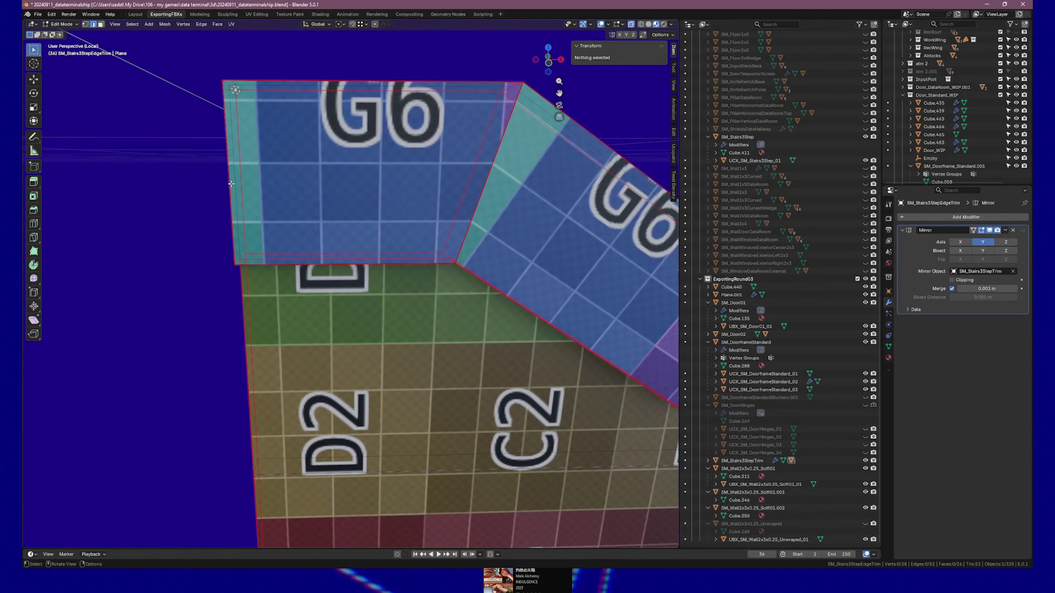
- Subdivide the G6 band's left edge to add a middle vertex
click(231, 184)
right_click(229, 188)
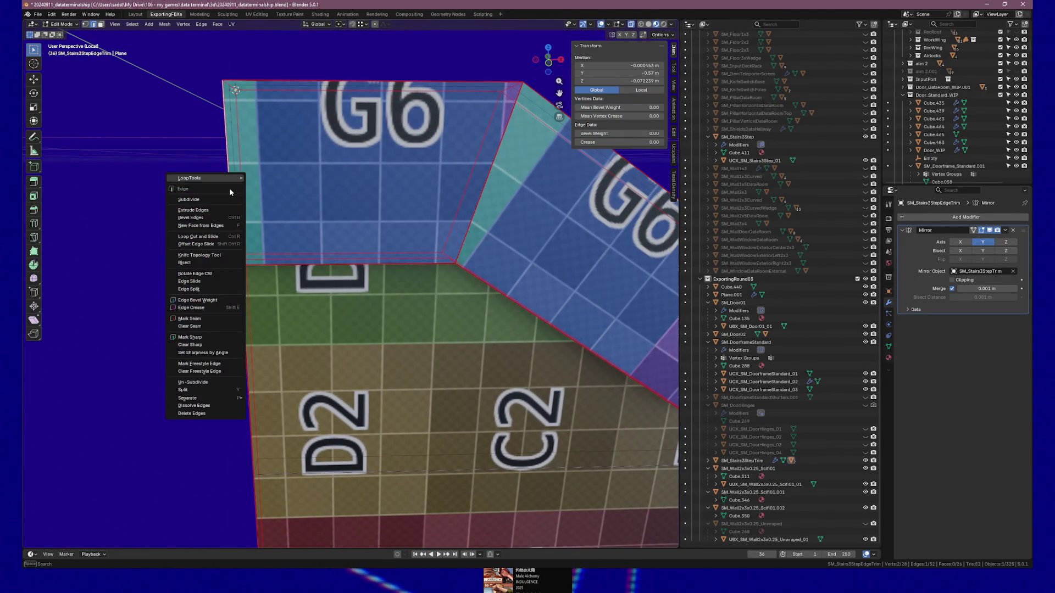
right_click(229, 149)
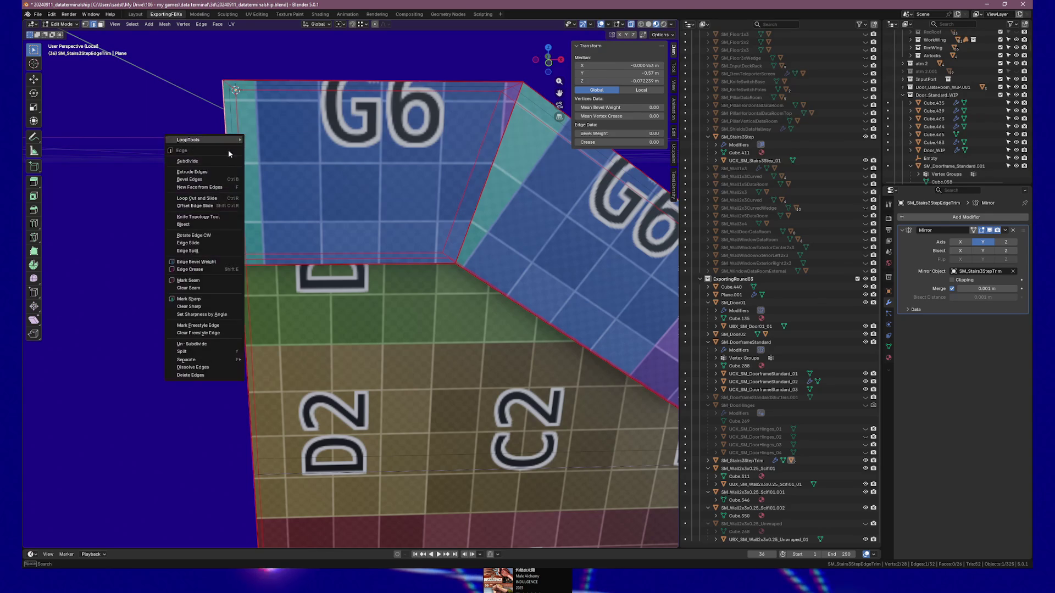
click(227, 156)
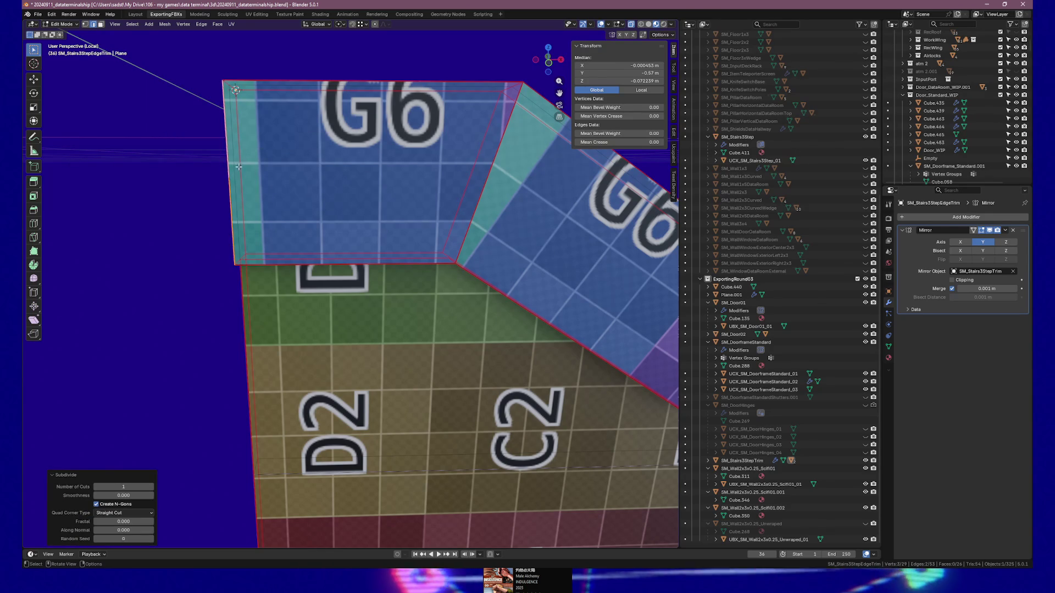
- Select the new middle vertex in vertex mode and return to the front view
click(231, 167)
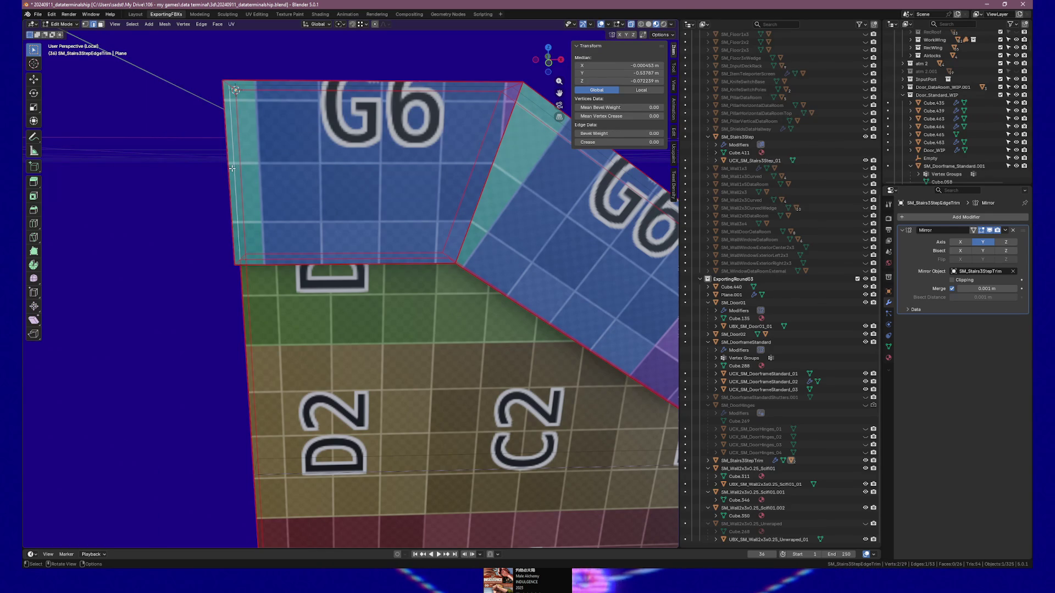
drag(231, 168, 249, 170)
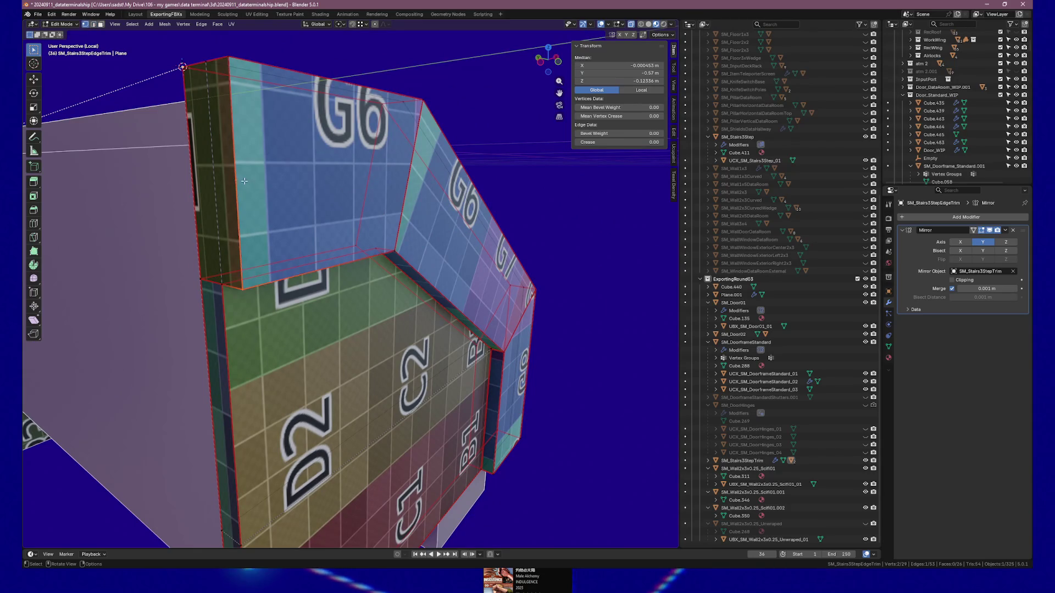
key(1)
click(237, 188)
key(KP_3)
key(KP_1)
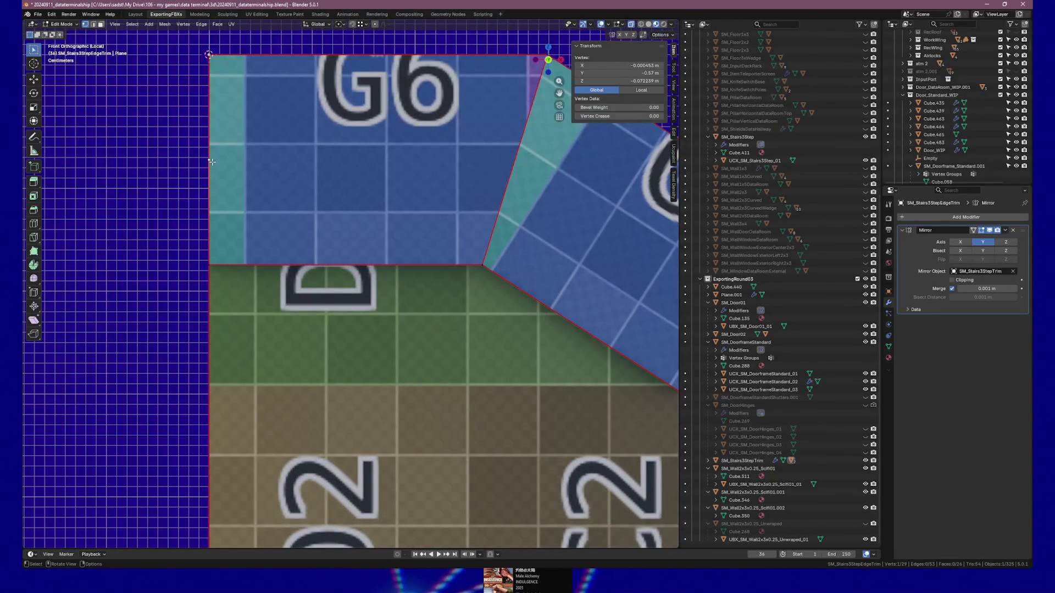
- Set the new middle vertex's Z height to -0.1 m
click(629, 81)
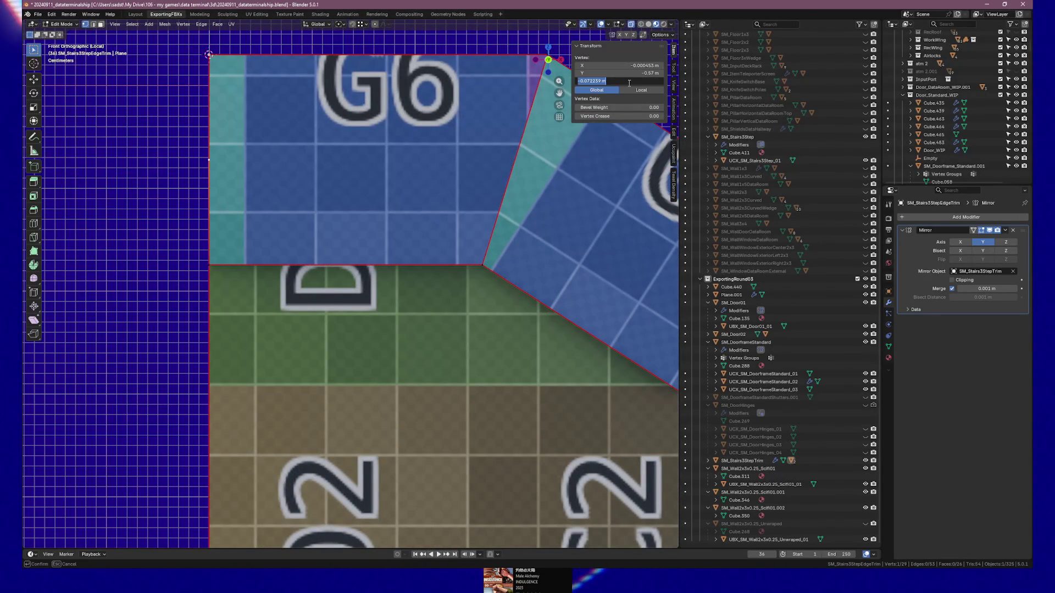
key(ctrl+shift+Left)
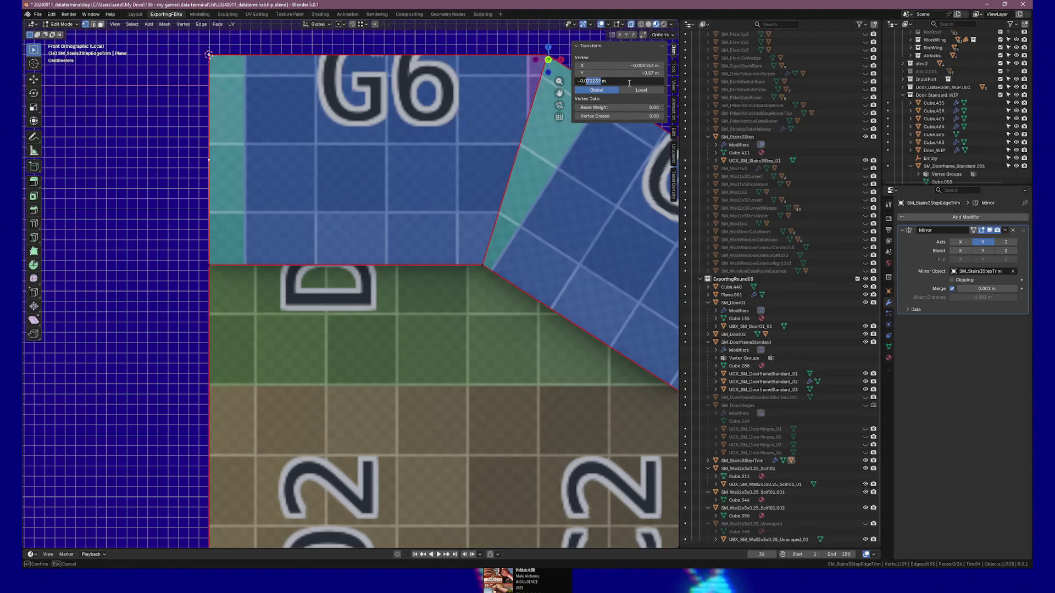
text(1)
key(Return)
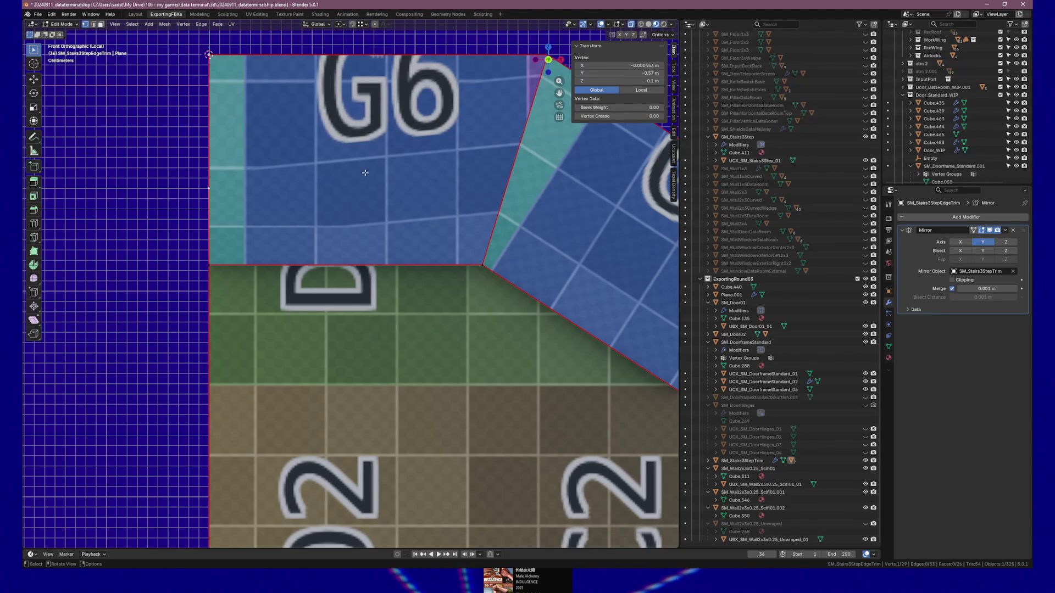
- Pan to the G6 face and start the Knife tool
scroll(329, 173, right, 3)
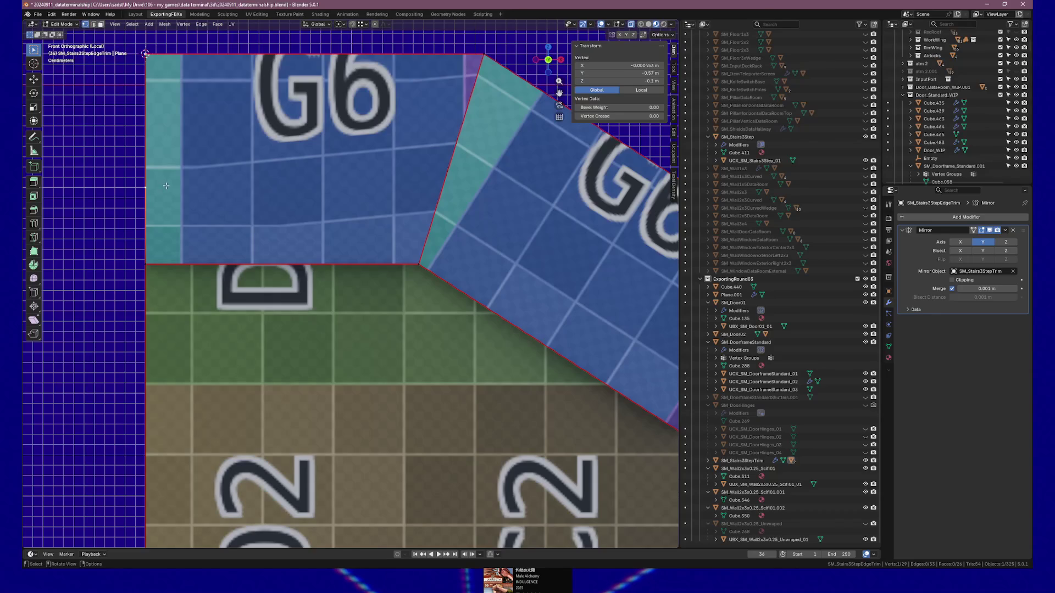
scroll(166, 185, left, 1)
key(k)
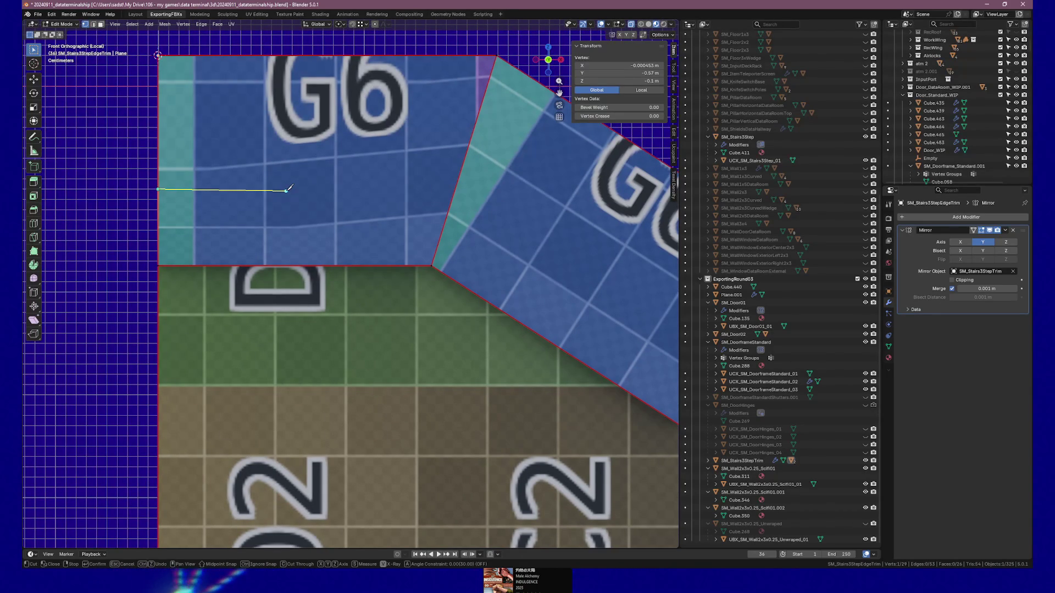
- Make a horizontally constrained knife cut to the slanted edge, then undo it
key(x)
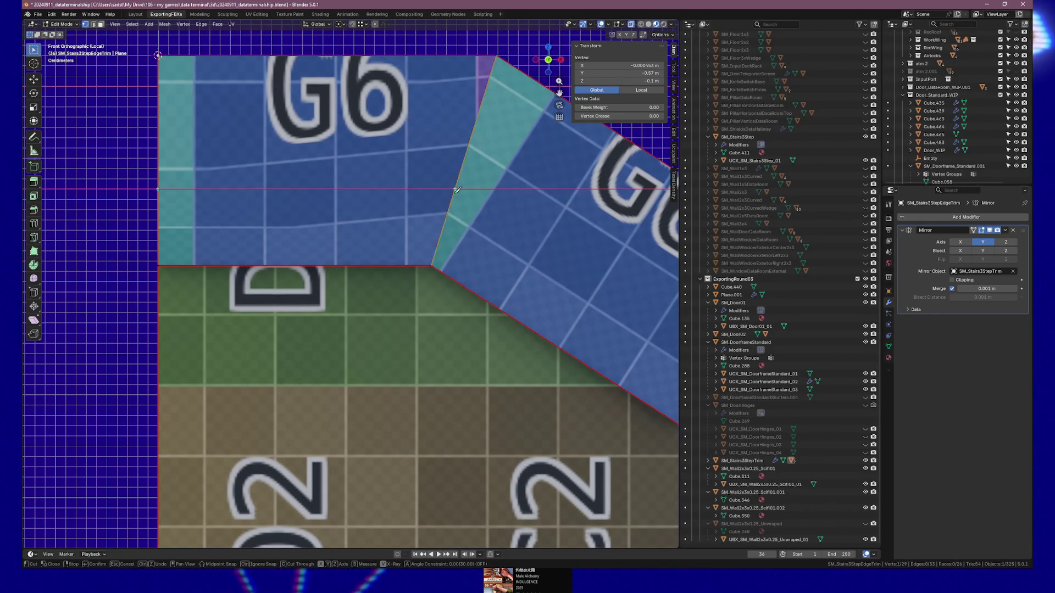
click(456, 189)
key(Return)
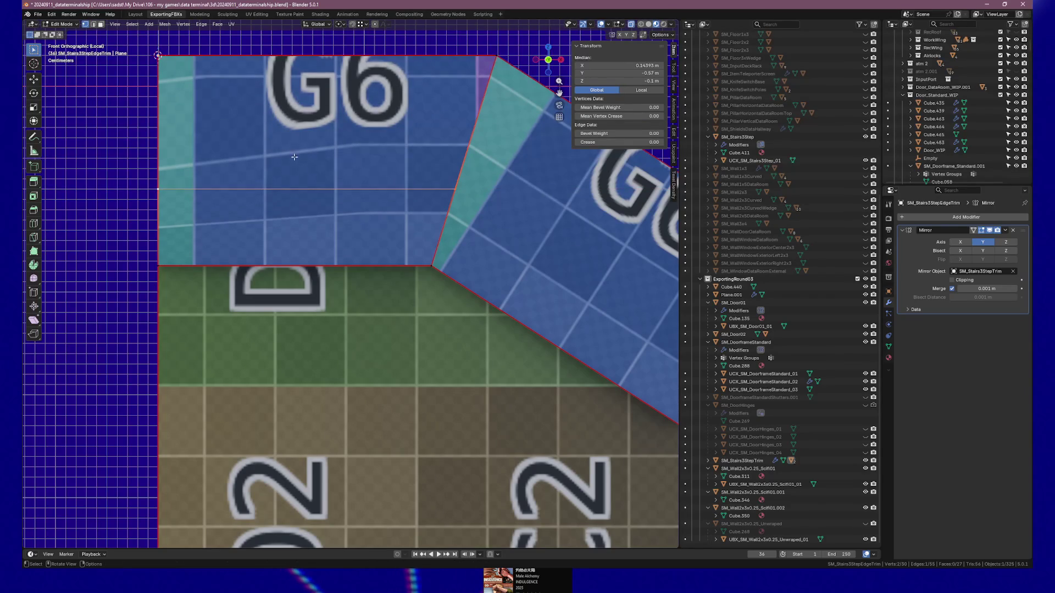
scroll(285, 163, up, 2)
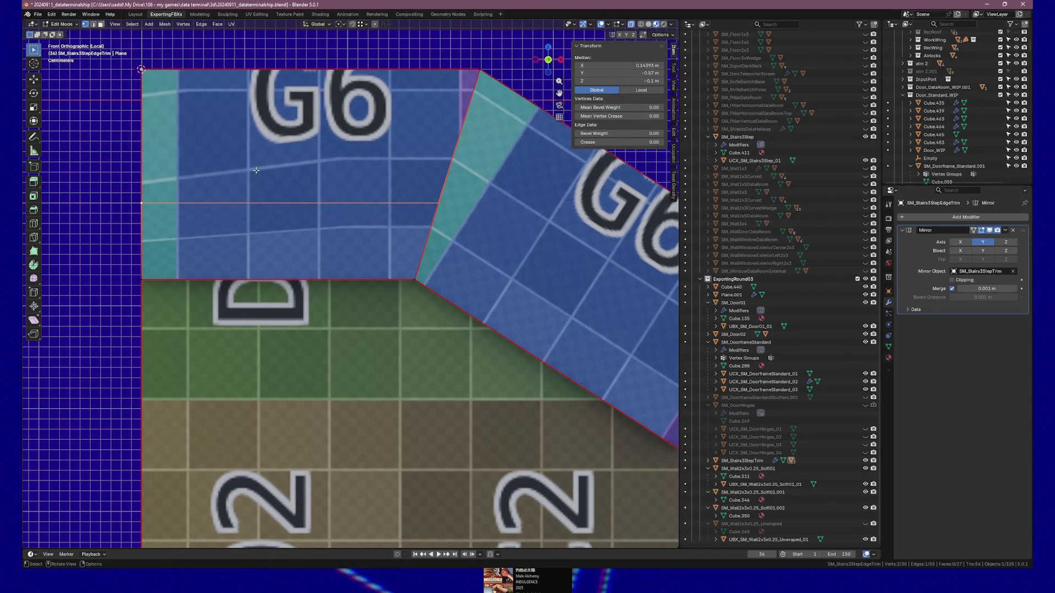
key(ctrl+z)
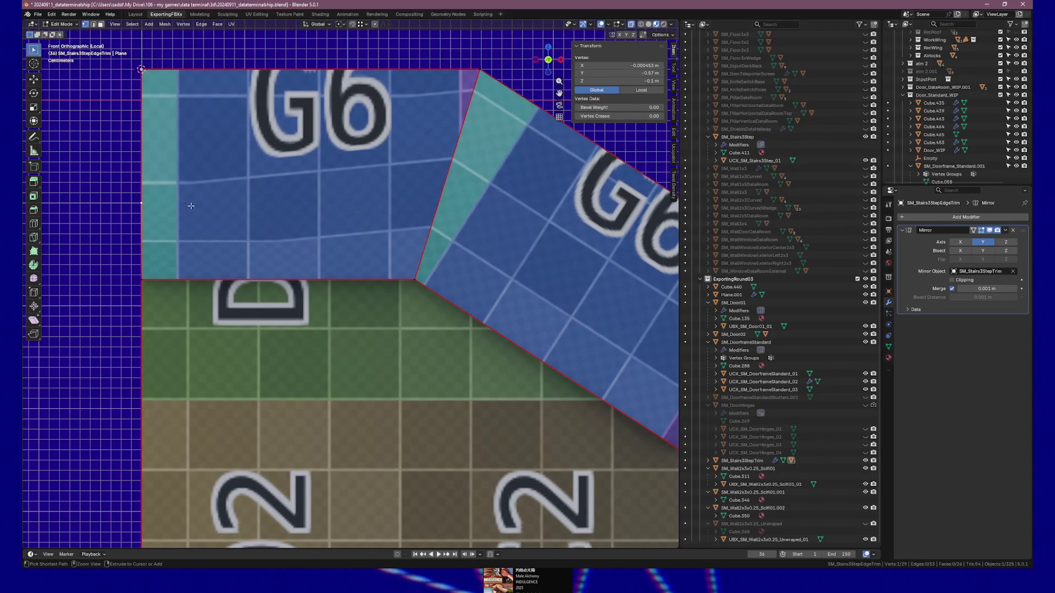
- Try vertex heights of Z -0.13 m, which is undone, and then -0.03 m
click(638, 81)
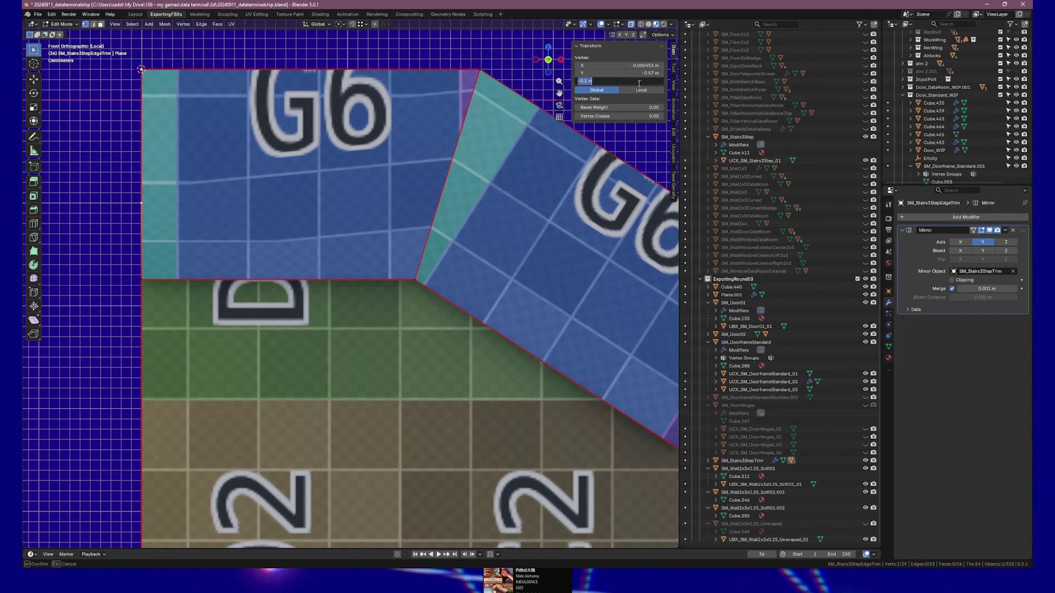
text(53)
key(Return)
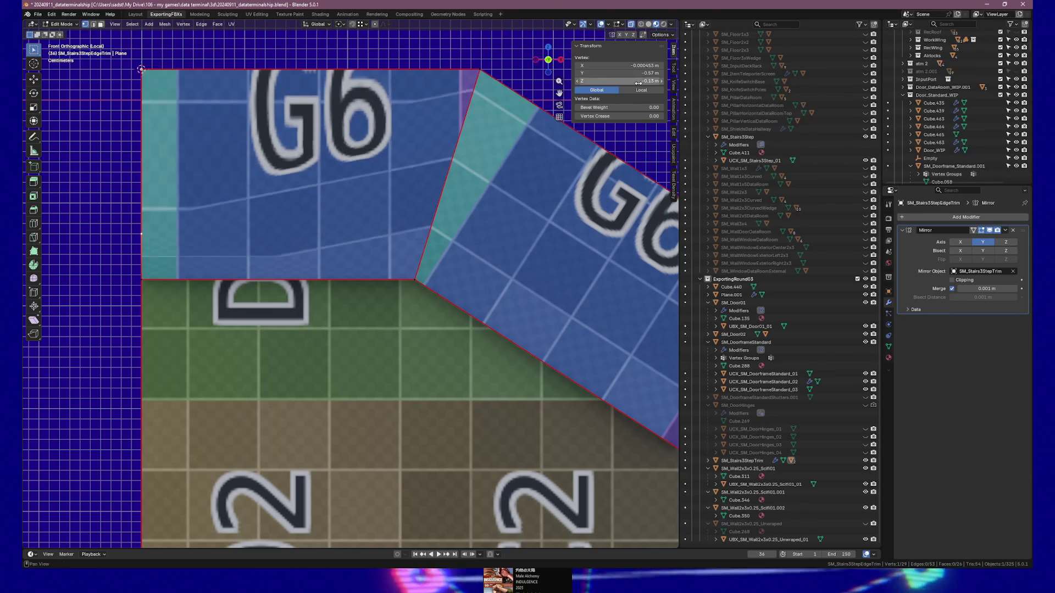
key(ctrl+z)
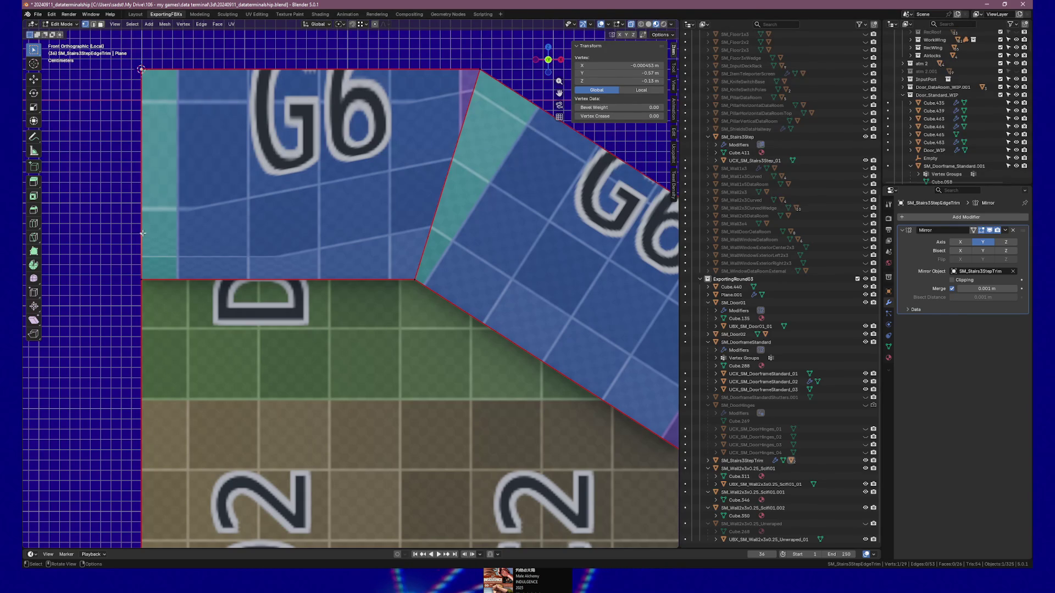
click(654, 81)
key(Left)
key(Left)
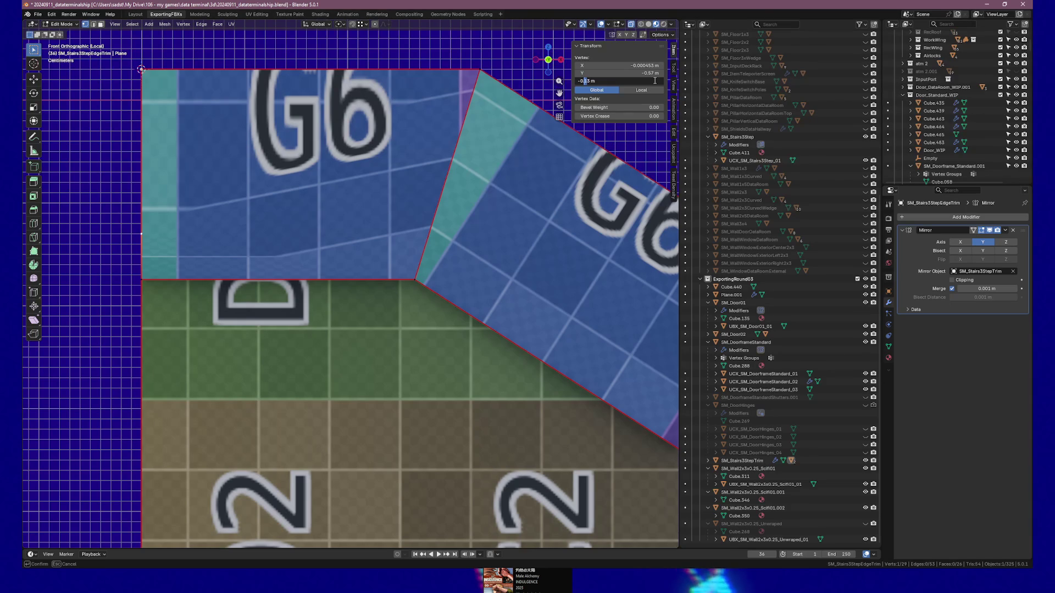
key(shift+Right)
key(shift+Right)
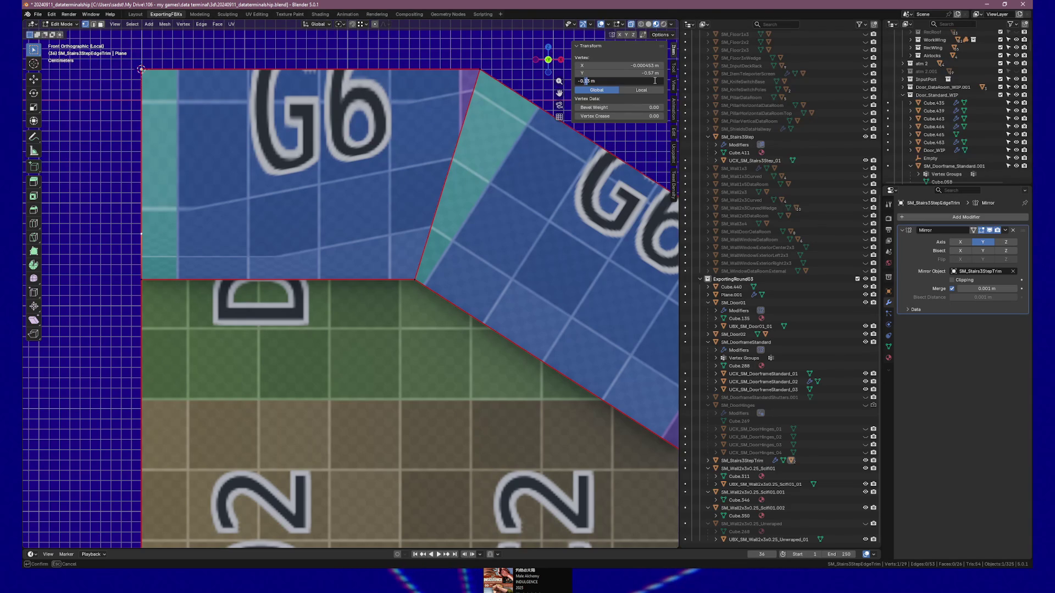
key(Return)
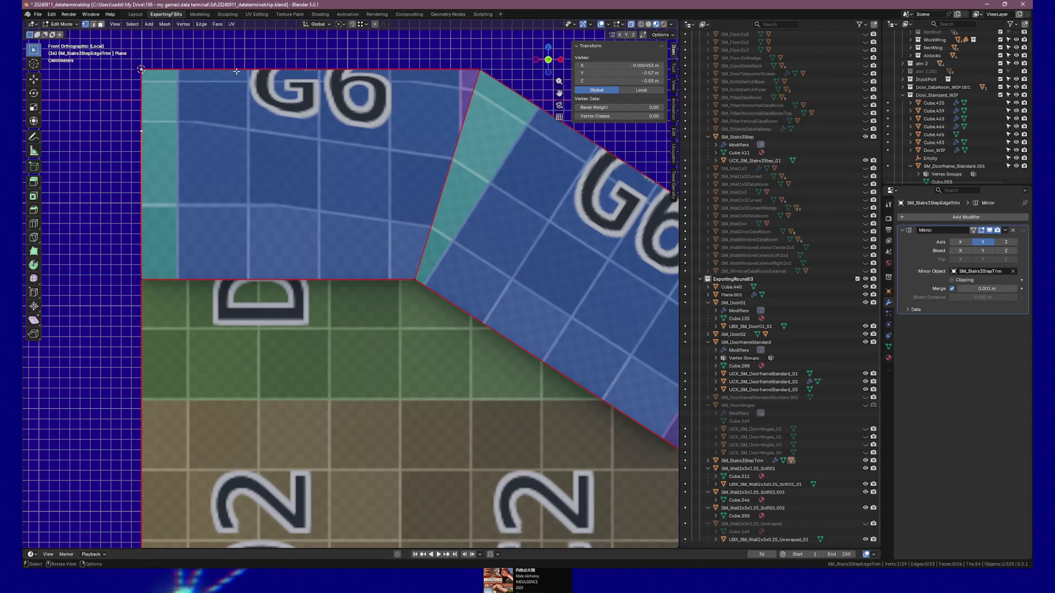
- Adjust the vertex height through -0.05 m and settle it at Z -0.07 m
click(625, 81)
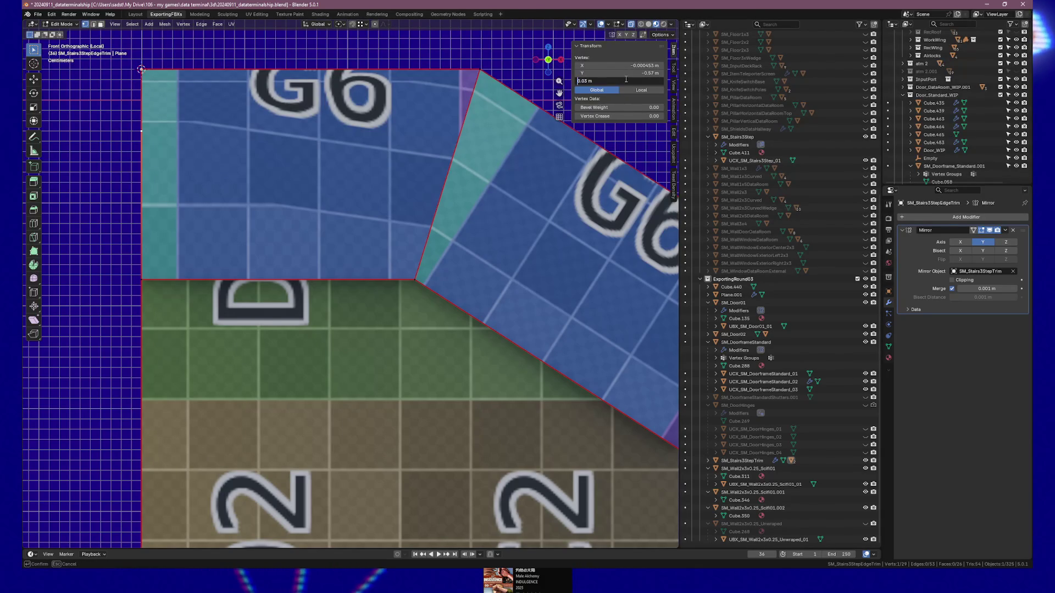
key(Right)
key(Left)
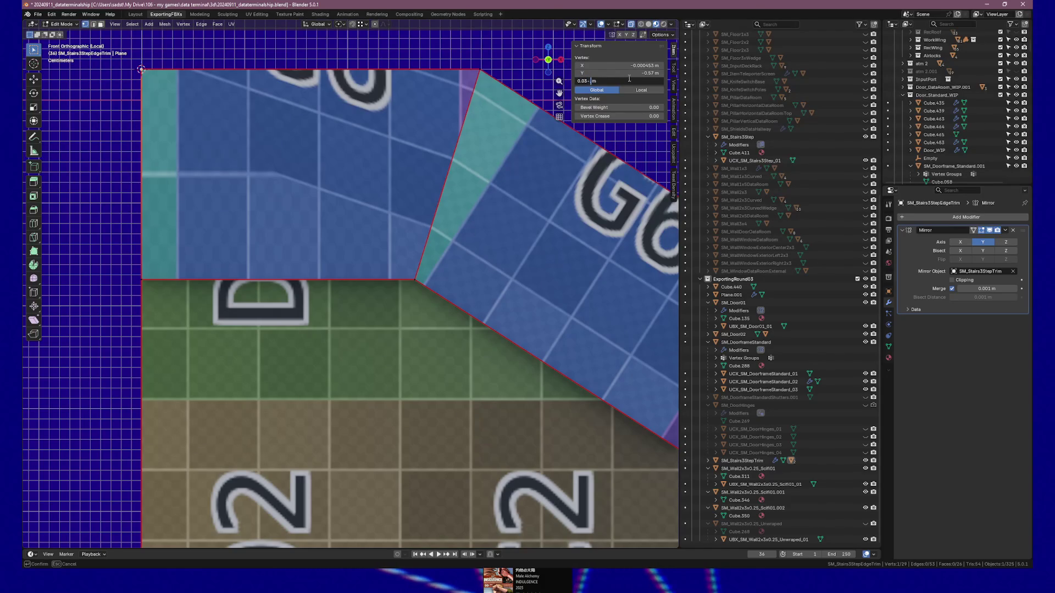
text(-0.05)
key(Return)
click(628, 80)
key(Right)
key(Left)
text(-0.00045)
key(Return)
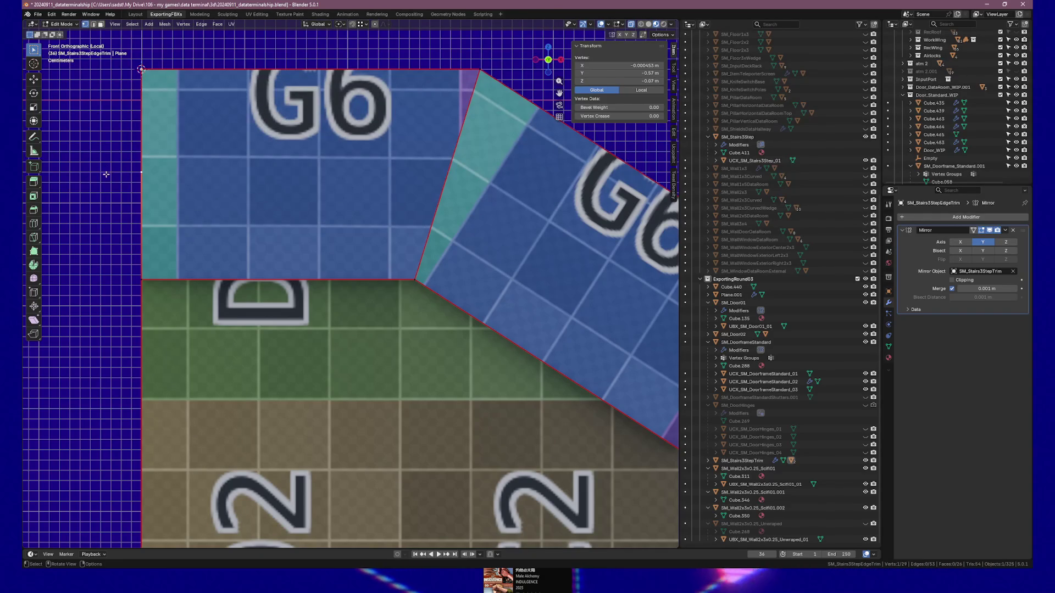
- Knife a horizontal edge from the left edge to the right edge of the G6 face
key(k)
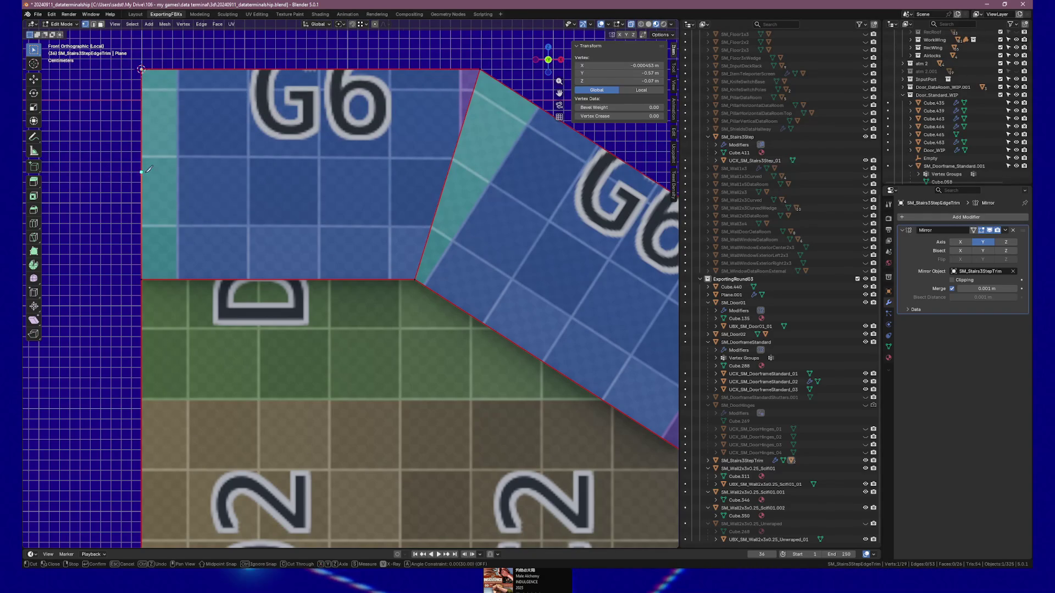
click(142, 172)
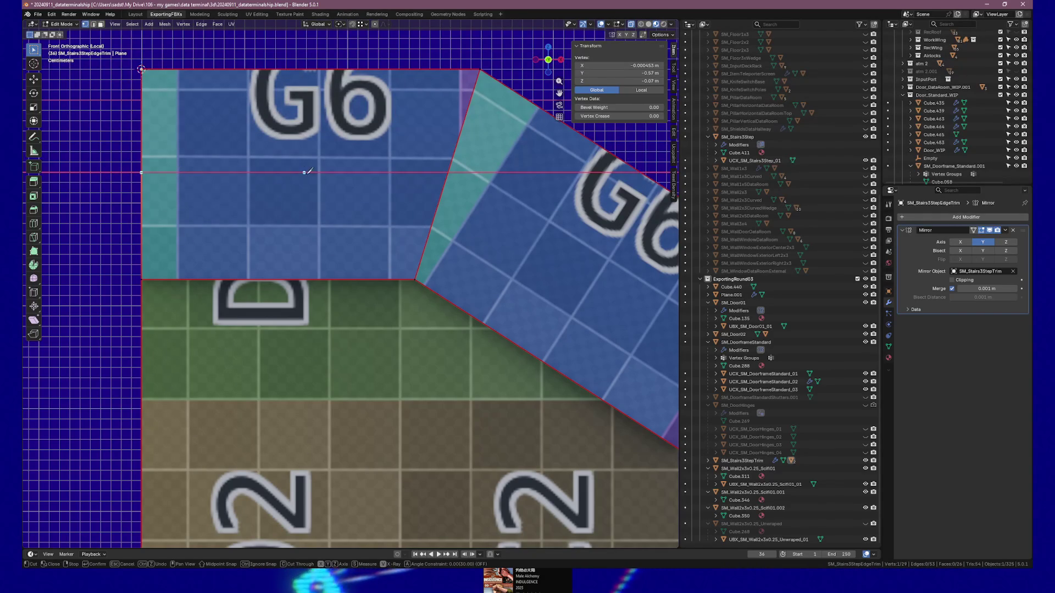
click(445, 172)
key(Return)
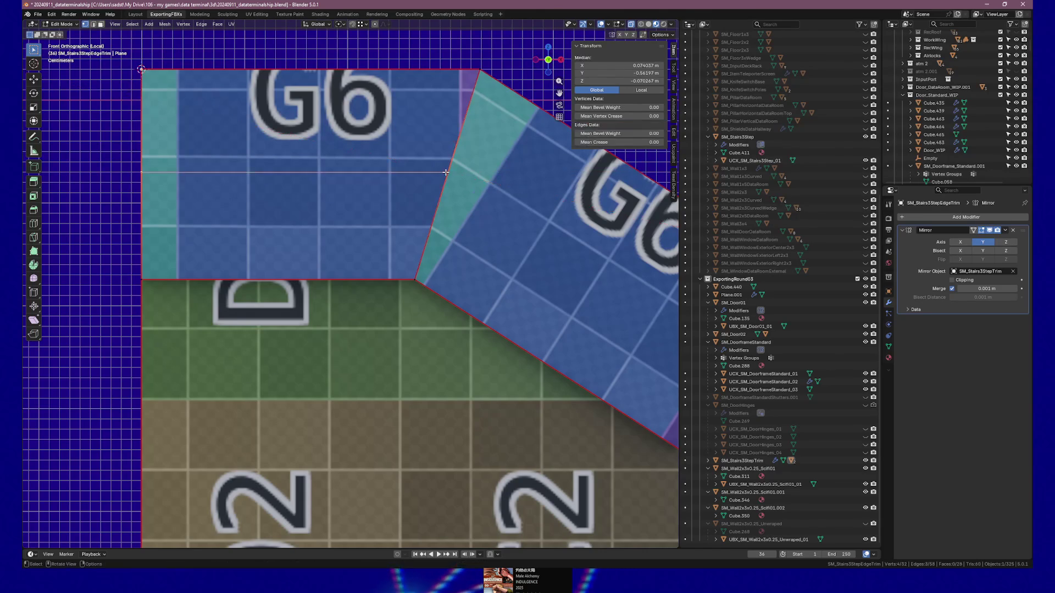
scroll(334, 162, down, 3)
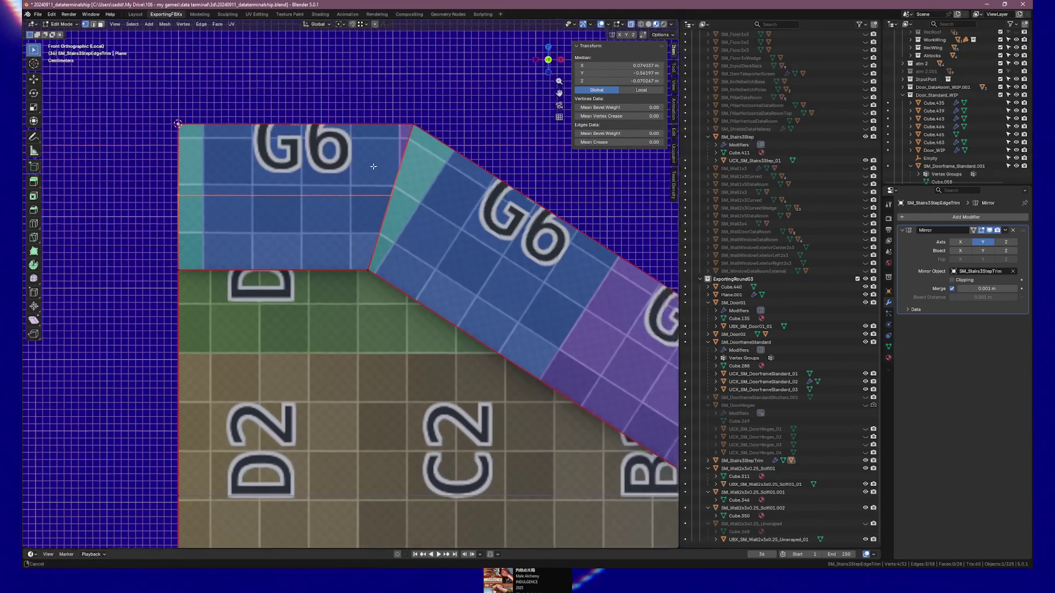
scroll(334, 161, right, 5)
scroll(333, 162, down, 8)
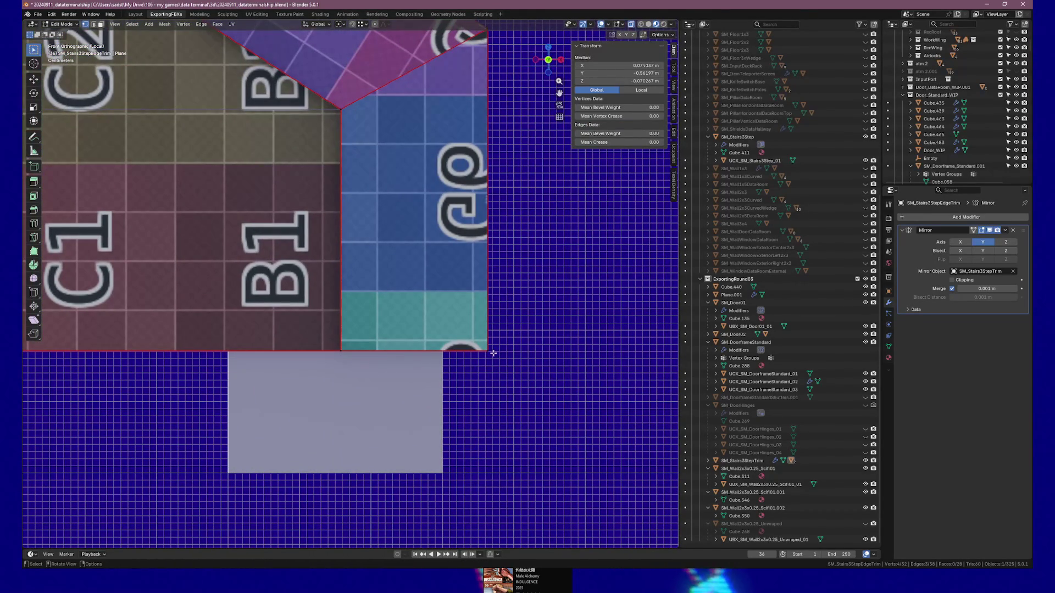
- Inspect the trim around its lower-right corner vertex, then return to Object Mode
click(487, 354)
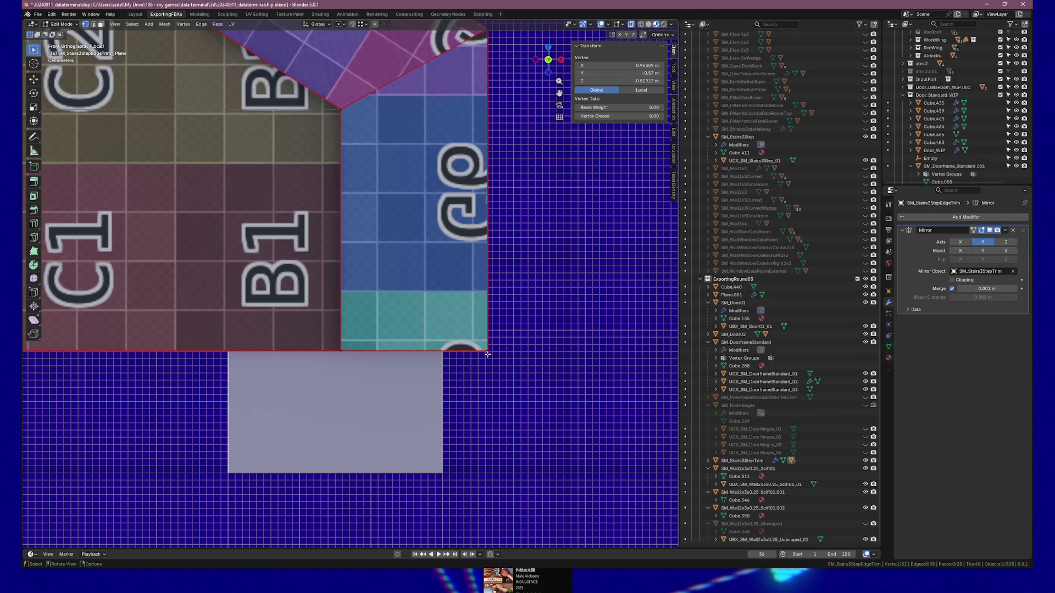
drag(499, 340, 491, 374)
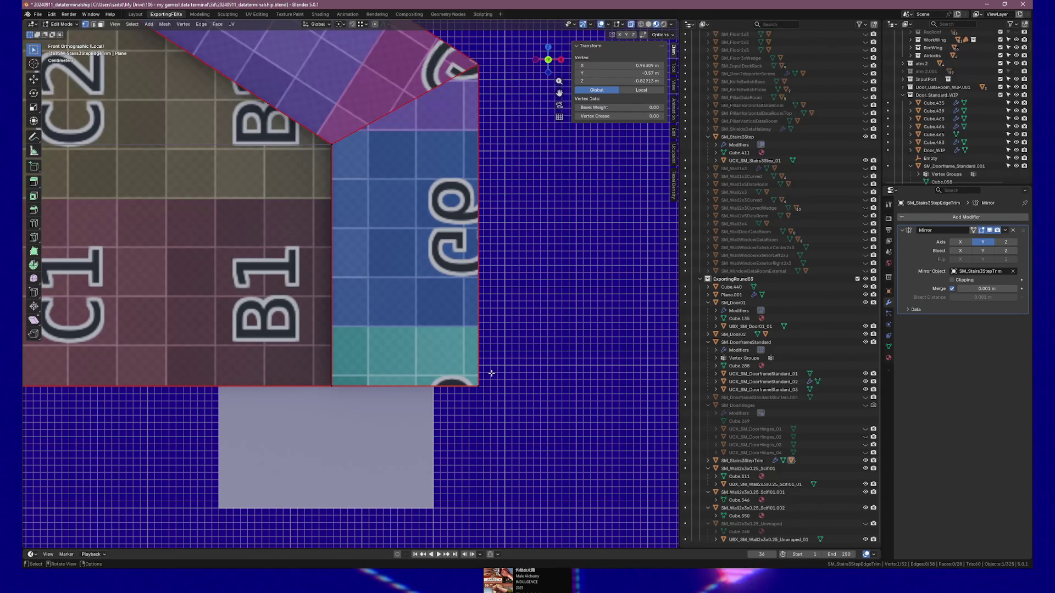
scroll(513, 263, down, 1)
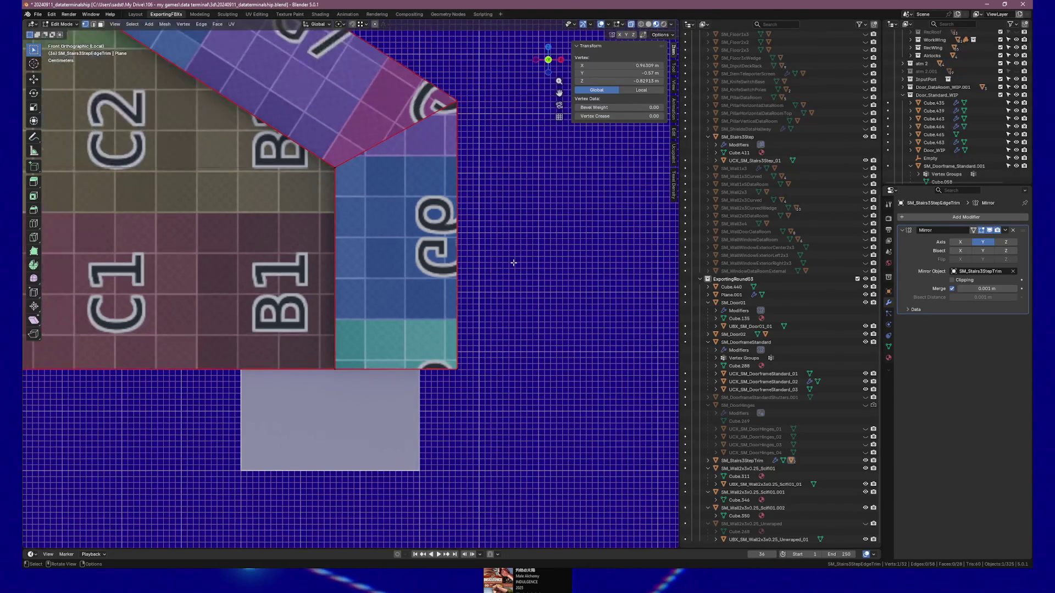
scroll(514, 262, down, 3)
scroll(489, 273, up, 3)
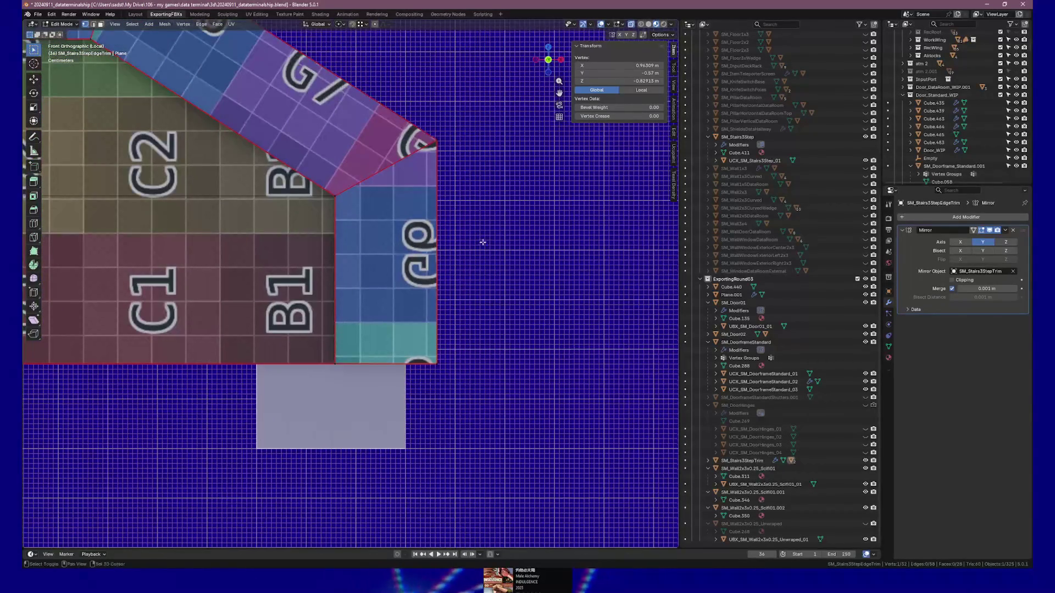
drag(482, 241, 499, 269)
scroll(499, 269, down, 2)
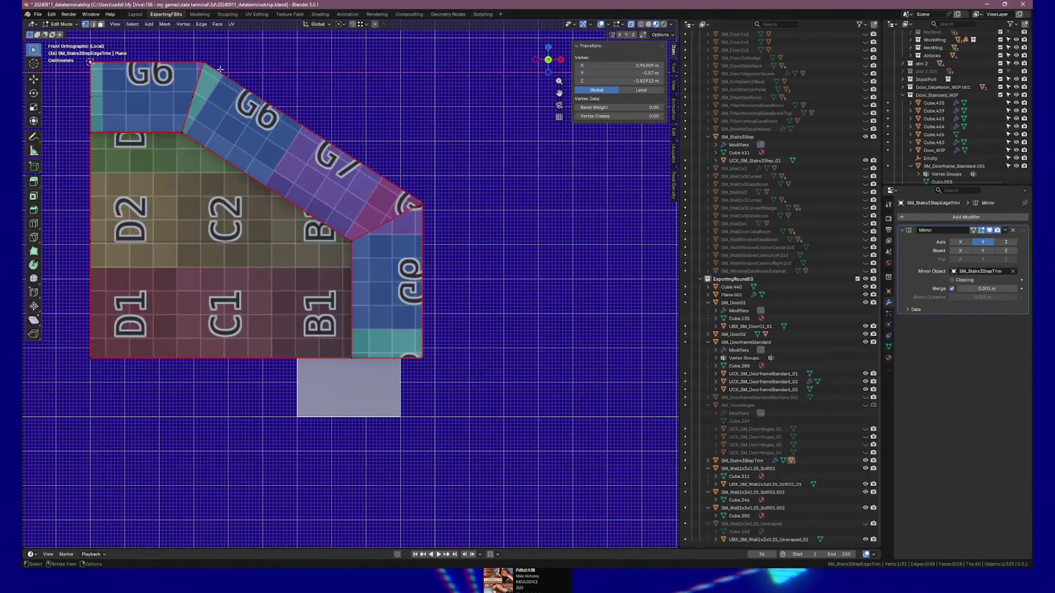
drag(336, 134, 399, 196)
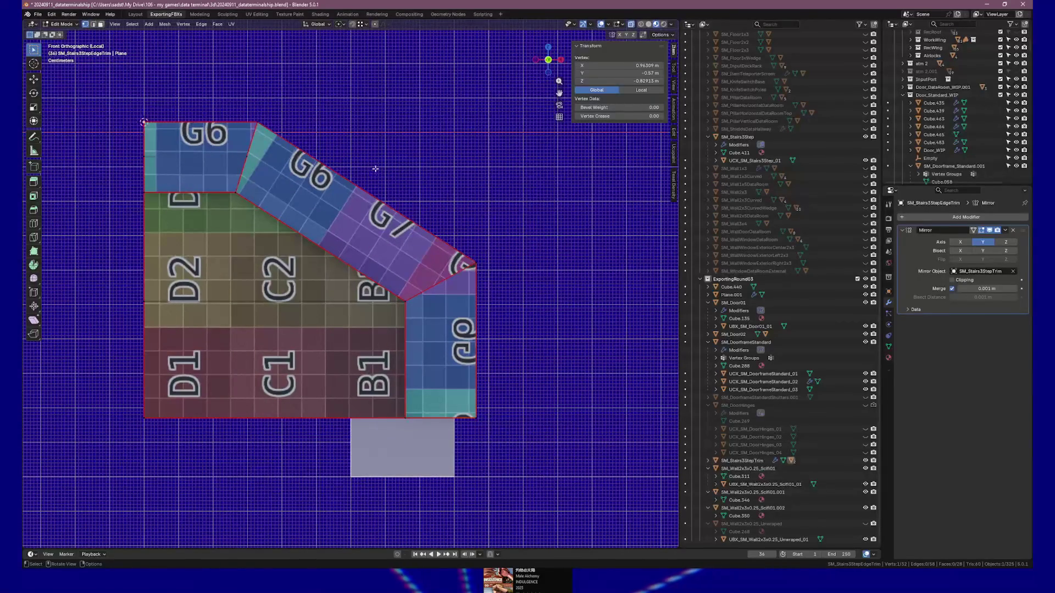
key(Tab)
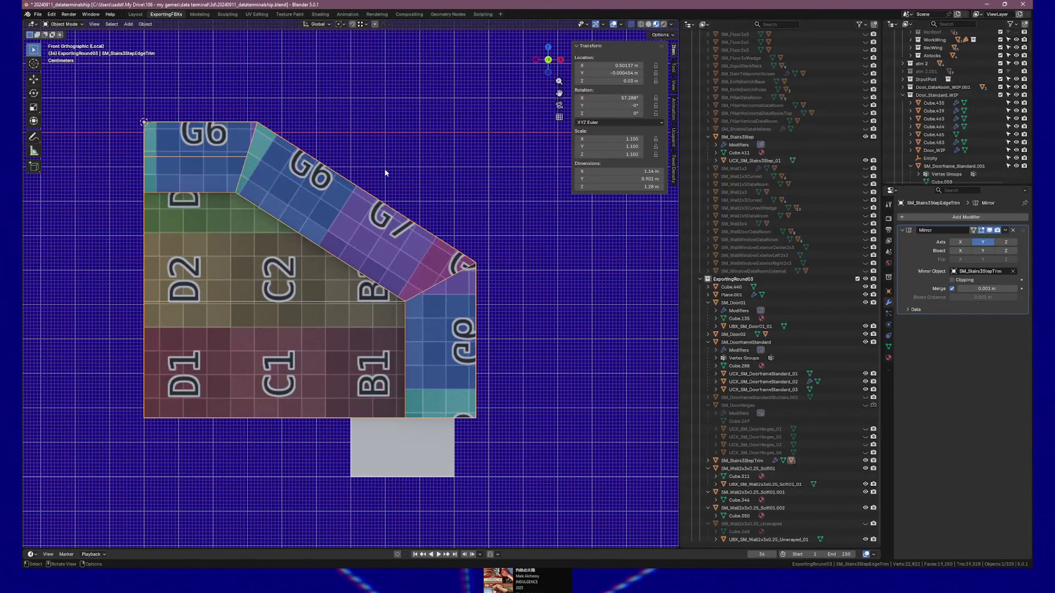
- Add a new 2 m plane to the scene as a guide
key(ctrl+a)
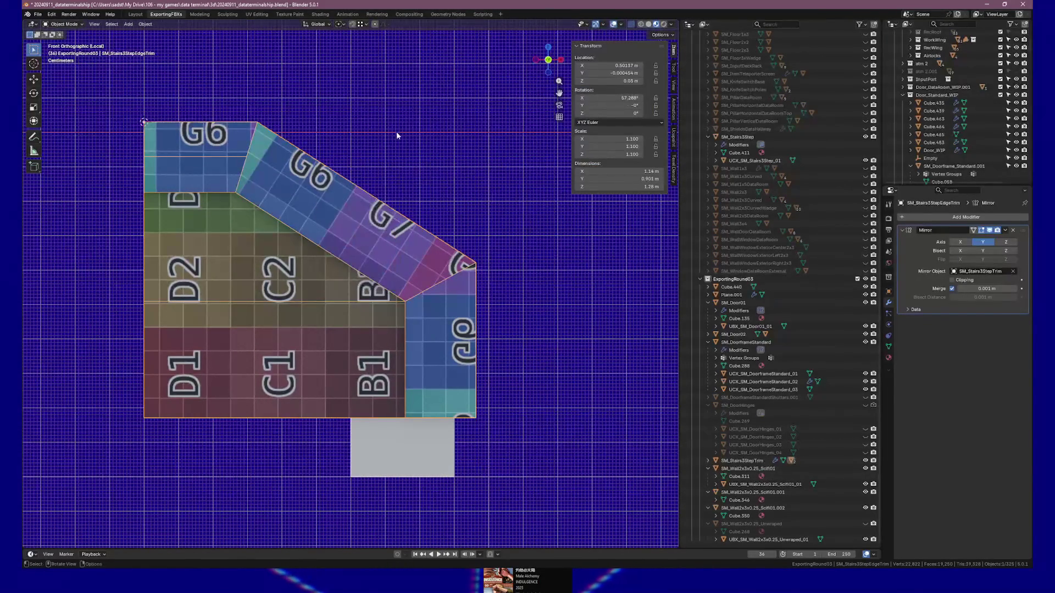
key(shift+a)
mouse_move(368, 177)
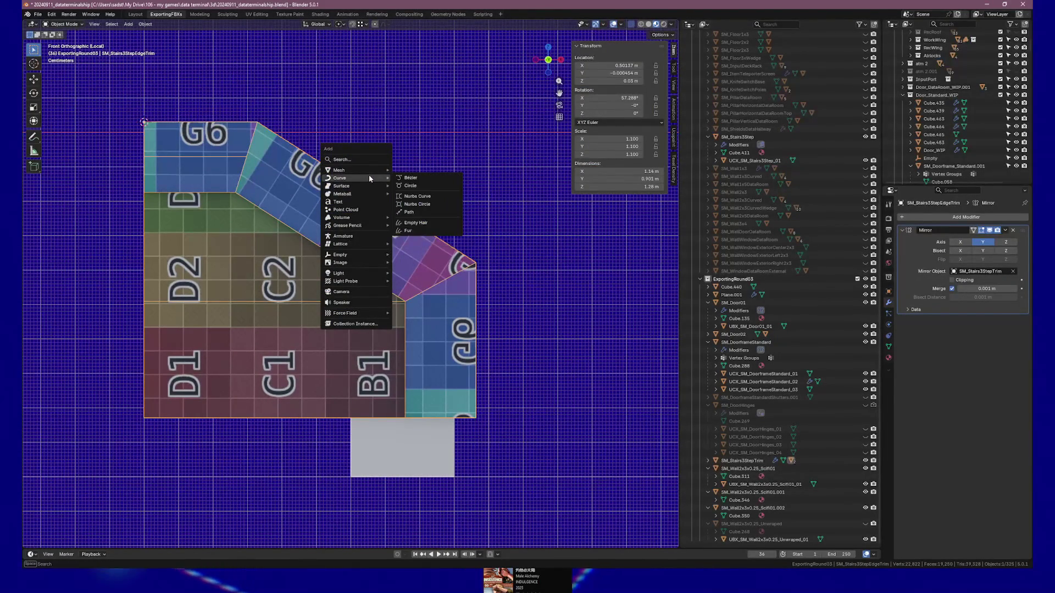
click(415, 172)
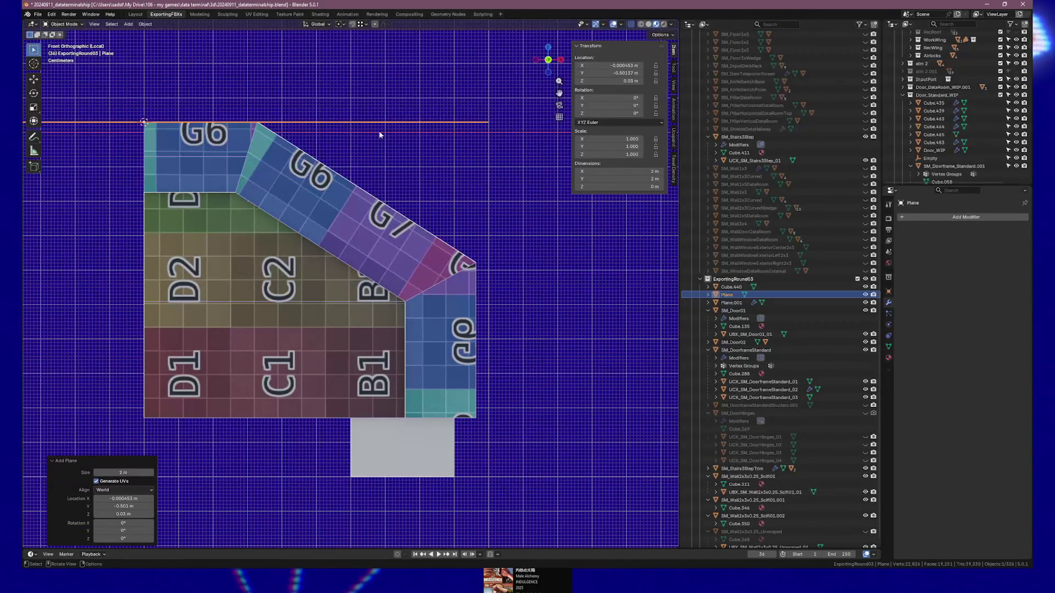
- Move the plane along X to 0.22847 m and tilt it about 32.6° along the slope
key(g)
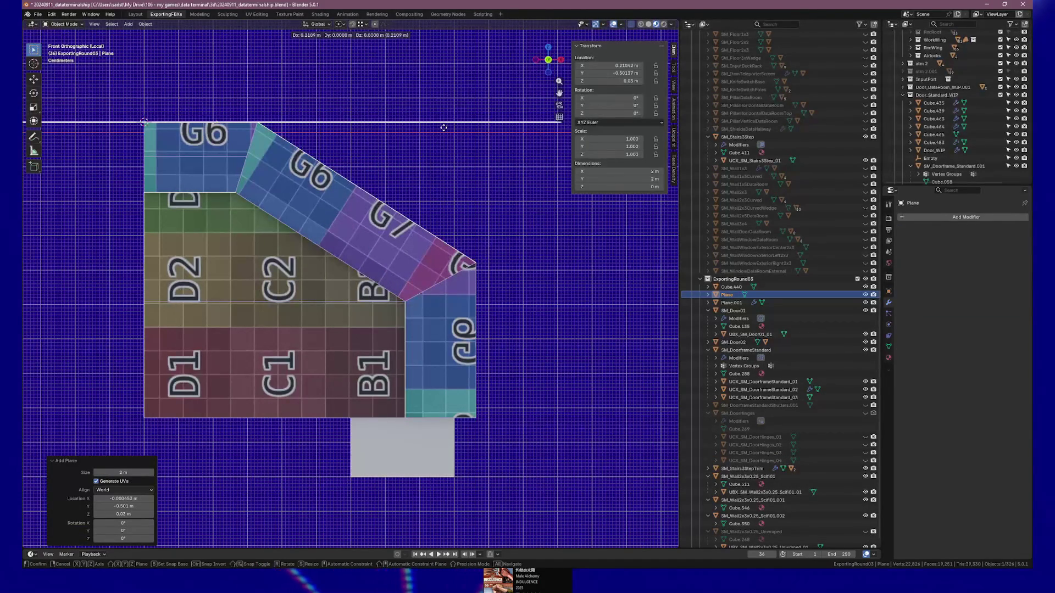
key(x)
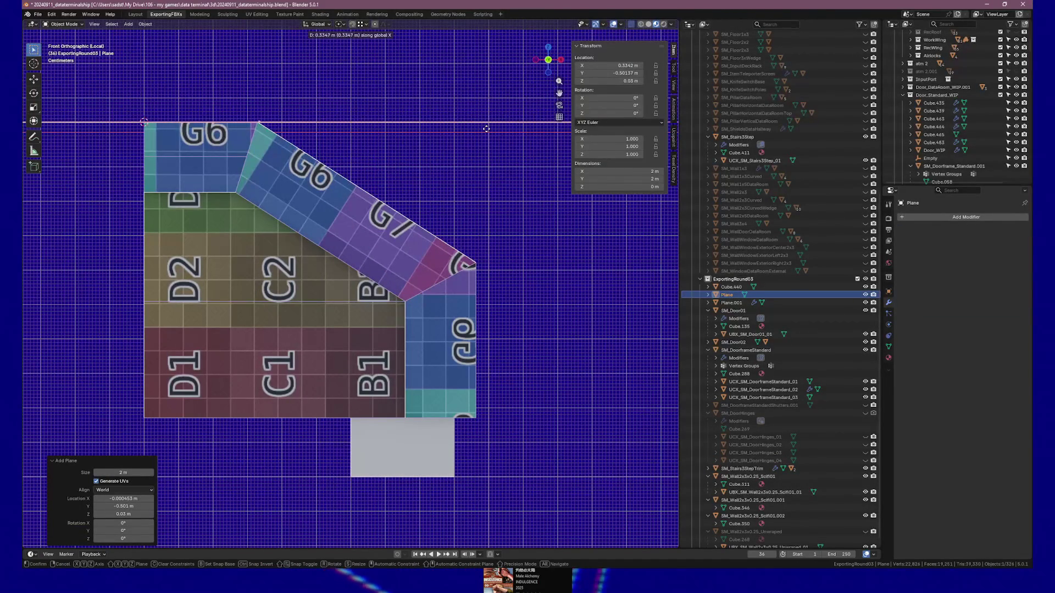
click(485, 129)
key(r)
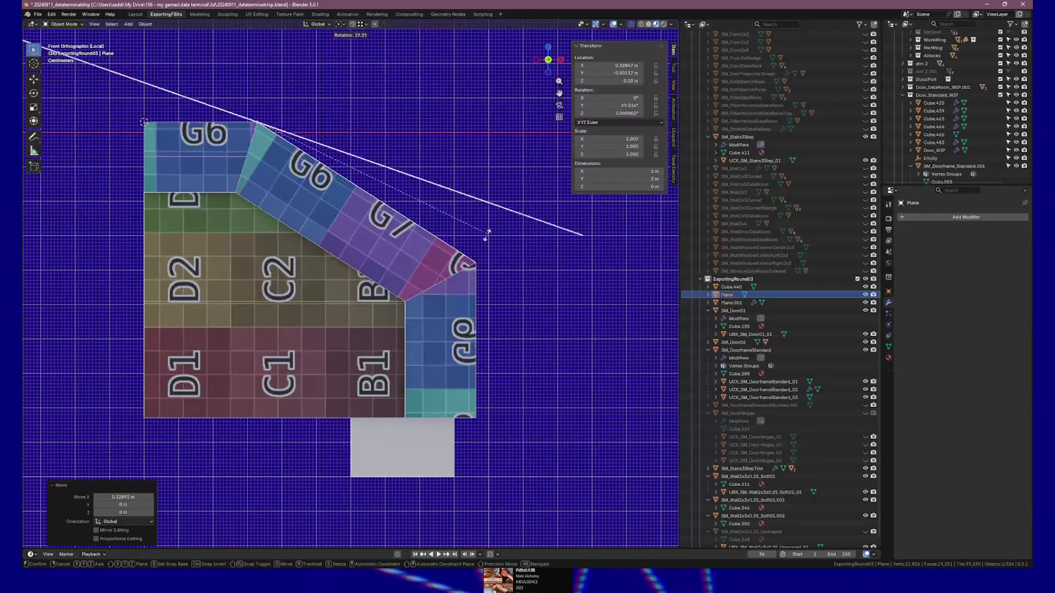
click(446, 272)
click(133, 504)
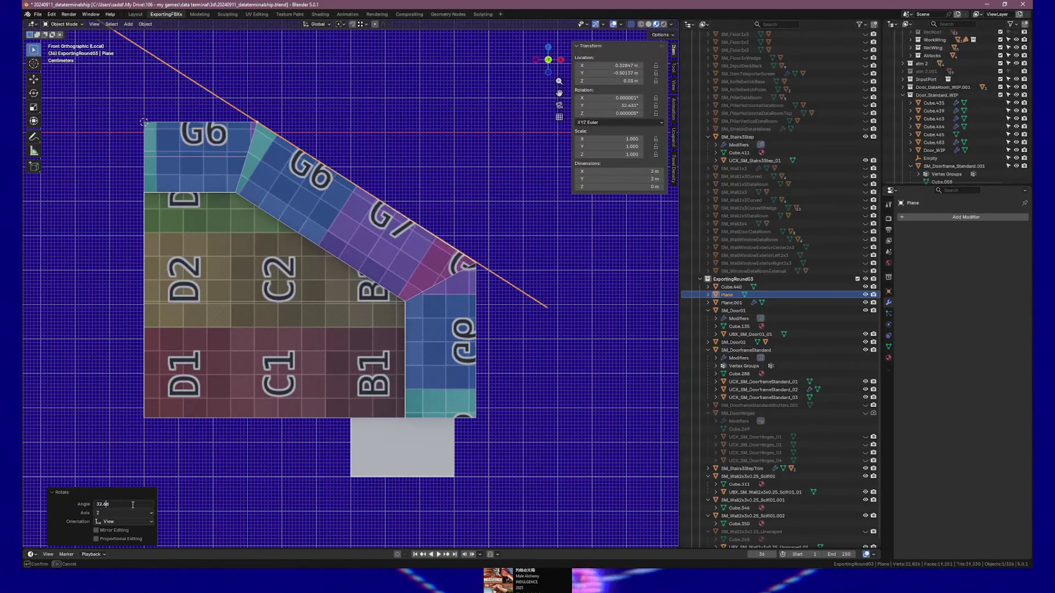
- Try plane tilt angles of 33°, 32° and 32.6° in the Rotate panel
key(BackSpace)
text(33)
key(Return)
scroll(439, 321, up, 3)
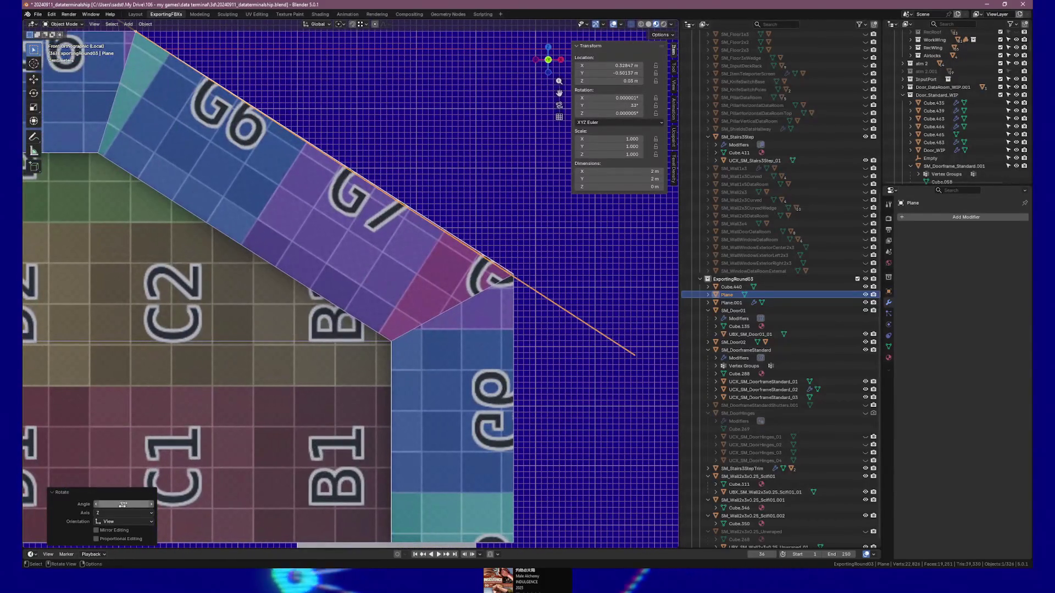
click(122, 504)
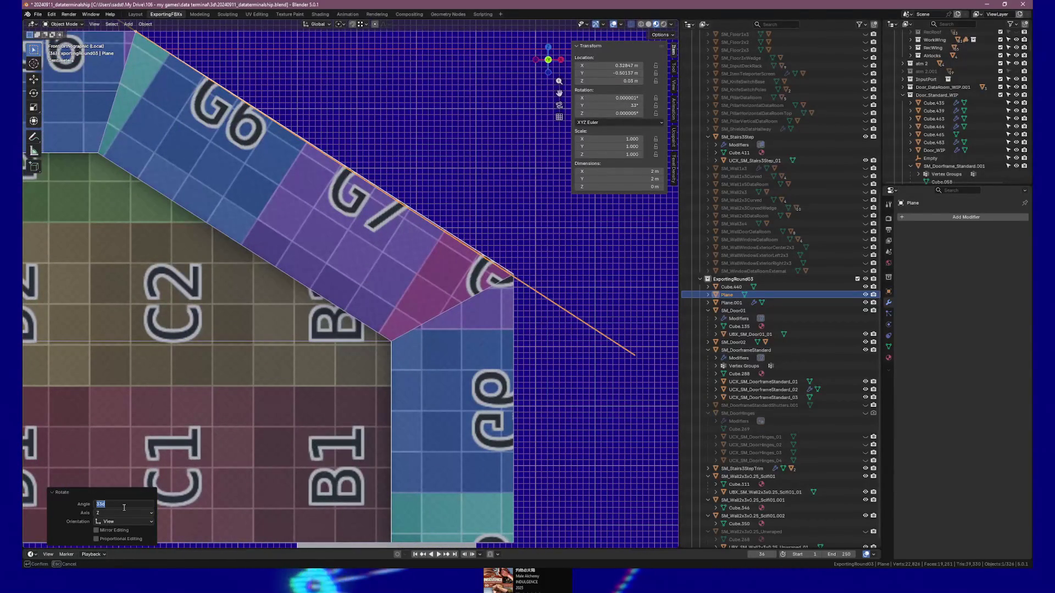
text(32)
key(Return)
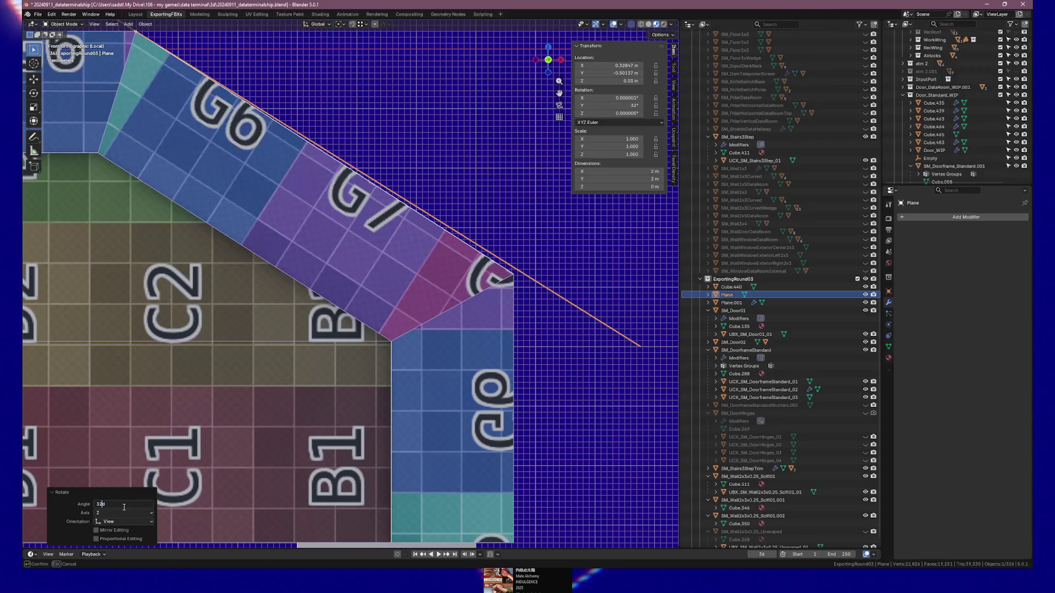
text(.5)
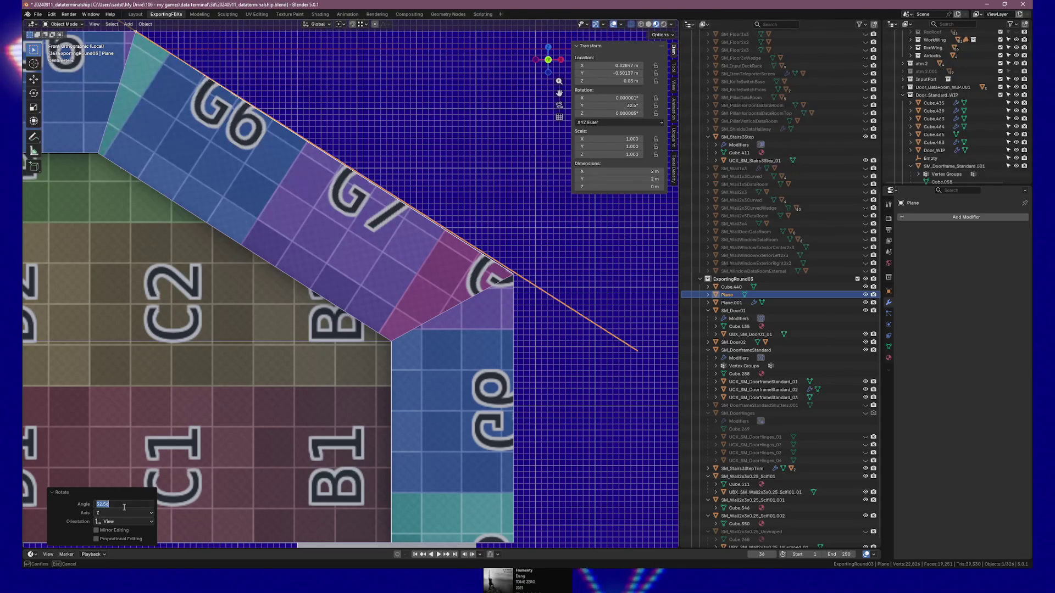
key(Left)
key(Left)
key(Return)
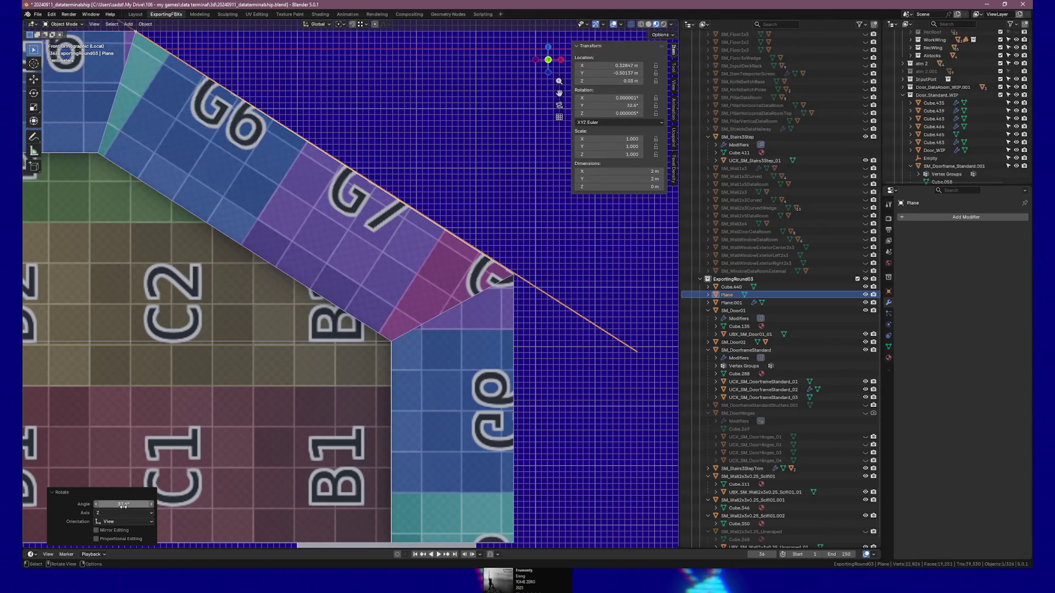
- Refine the tilt through 32.65° and 32.66° to exactly 32.7°
click(123, 504)
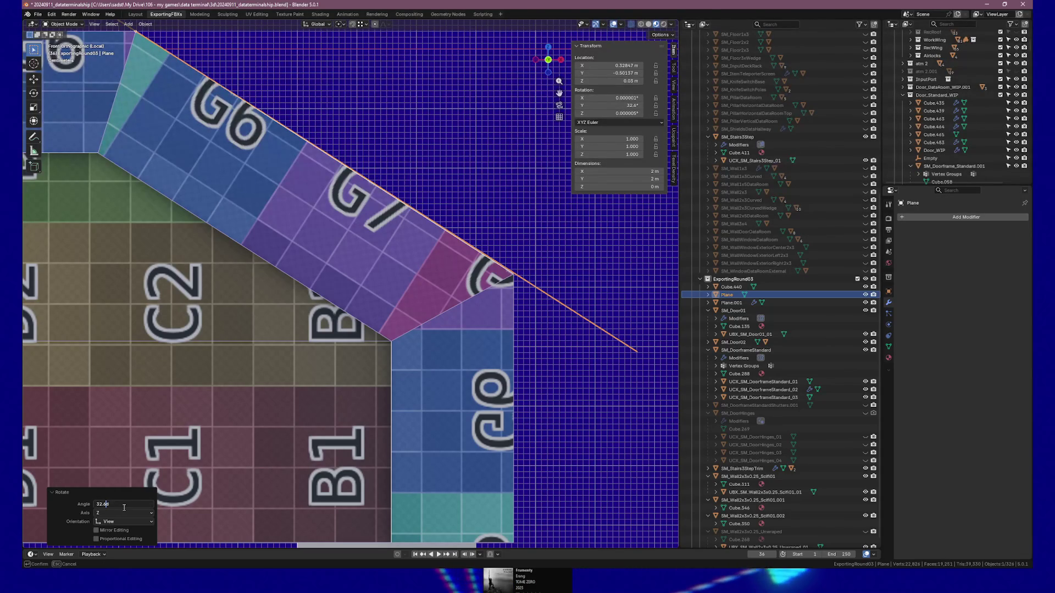
key(Return)
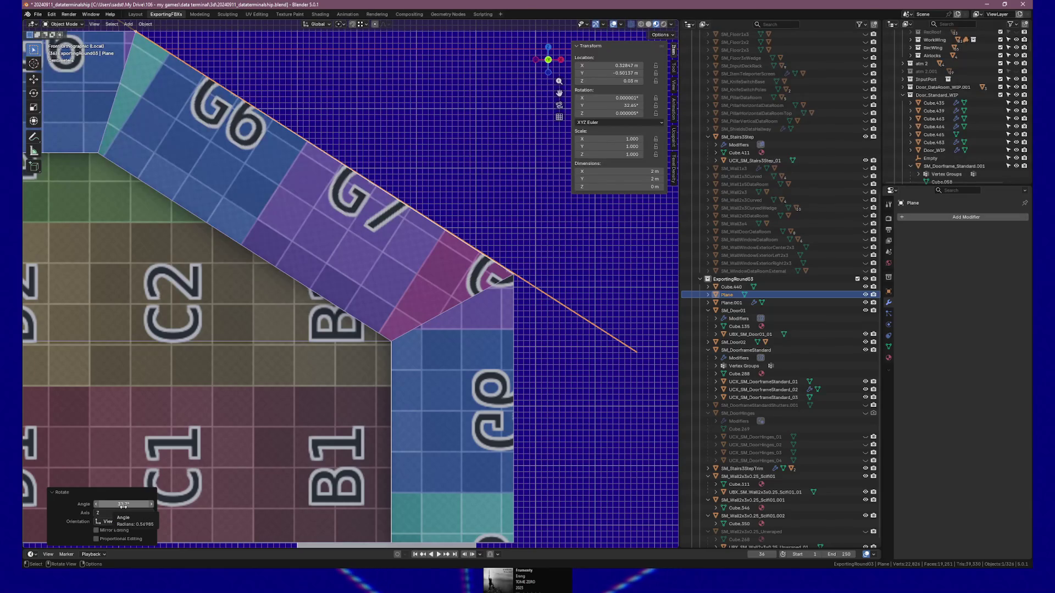
click(123, 504)
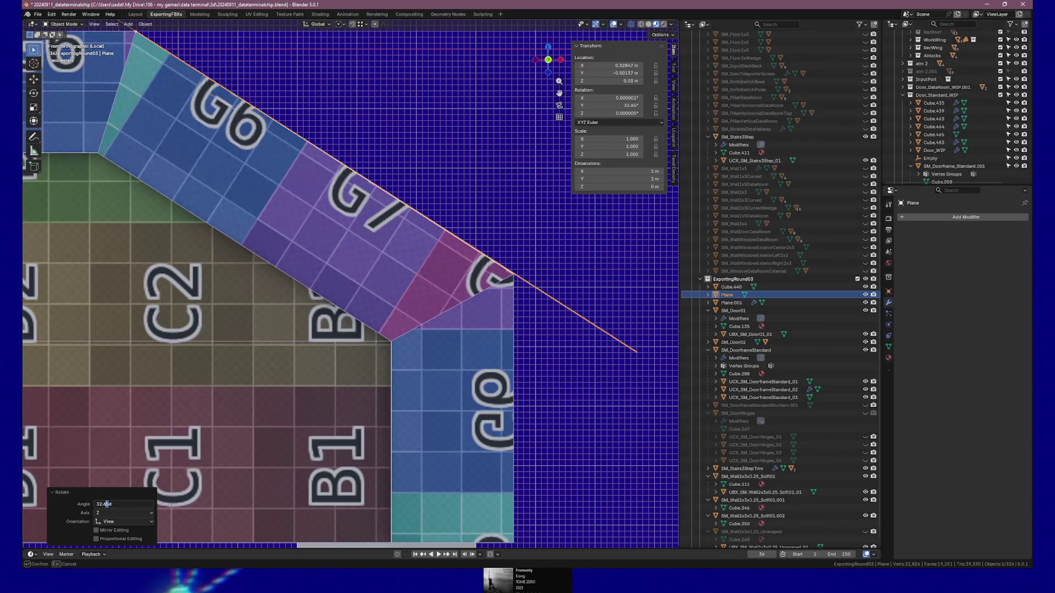
key(Return)
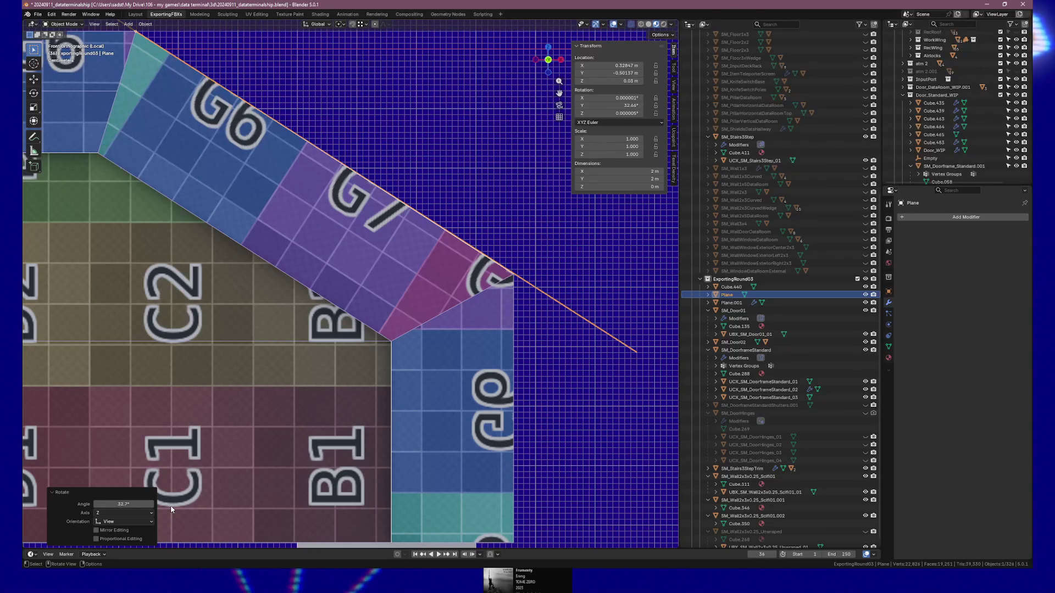
click(130, 504)
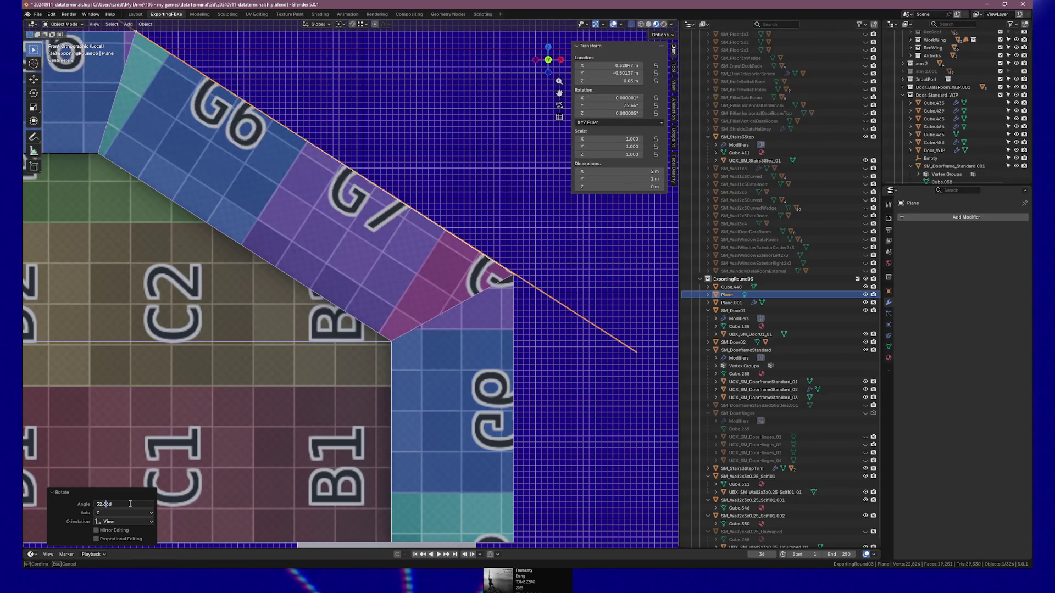
text(7)
key(Return)
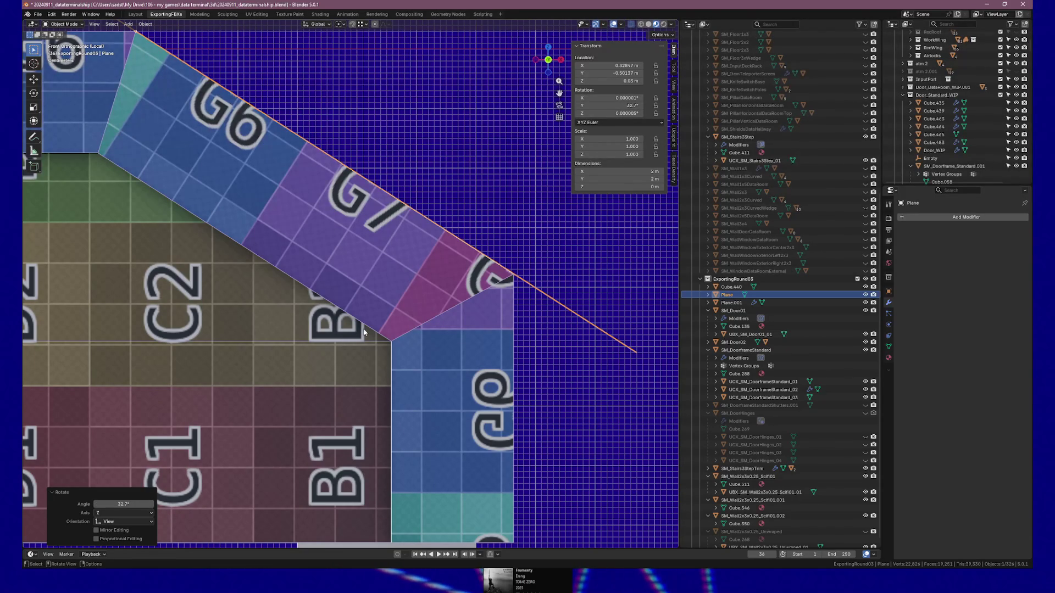
scroll(395, 321, down, 2)
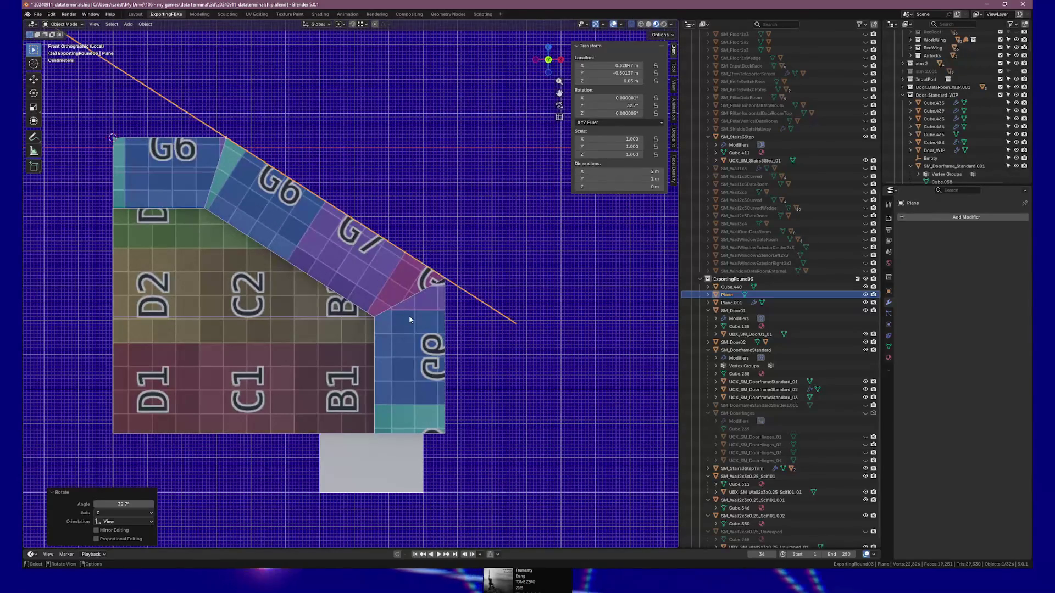
scroll(395, 320, up, 3)
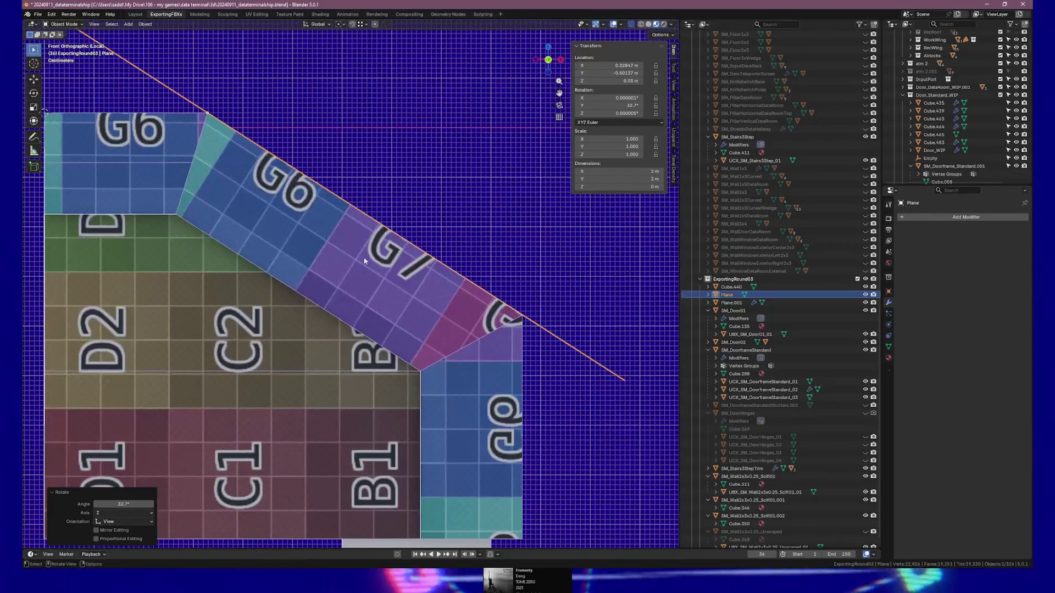
- Select SM_Stairs3StepEdgeTrim and enter Edit Mode
click(291, 231)
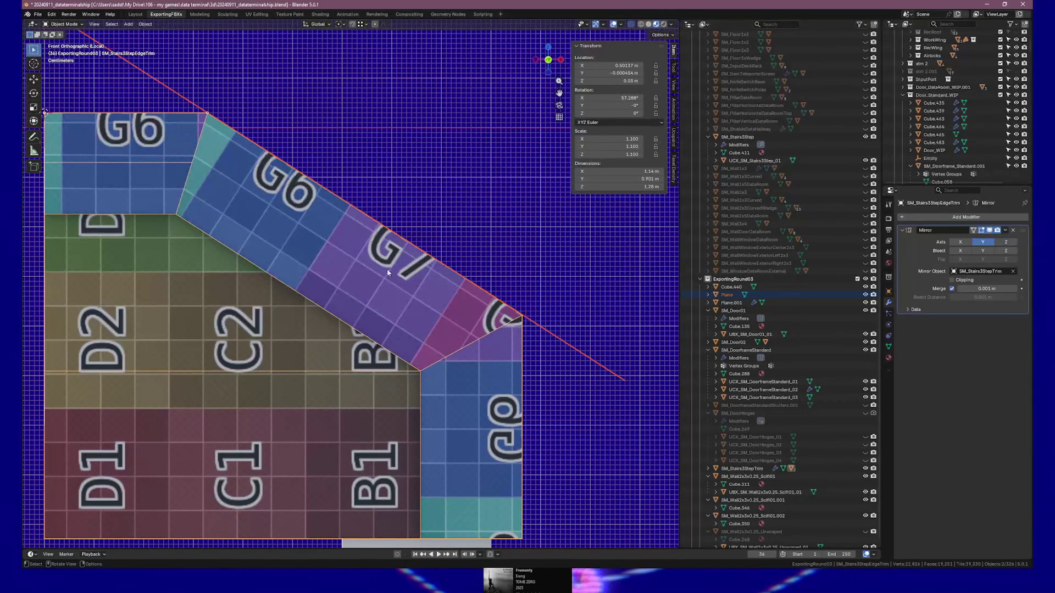
scroll(386, 270, down, 2)
key(Tab)
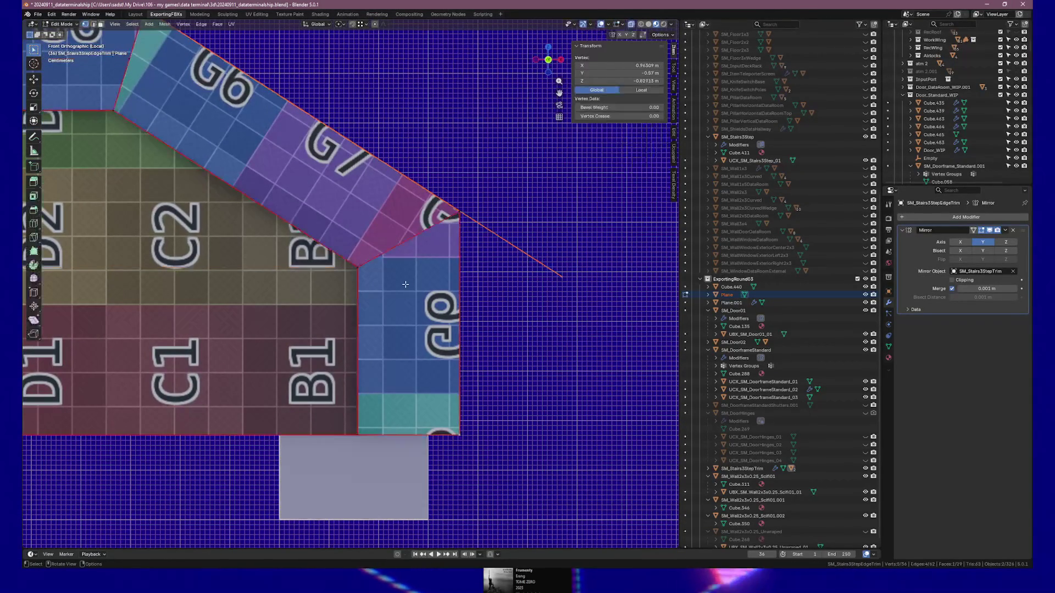
- Select the linked right-hand column vertices and move them from median X 0.85 m to 0.9 m
drag(508, 445, 443, 219)
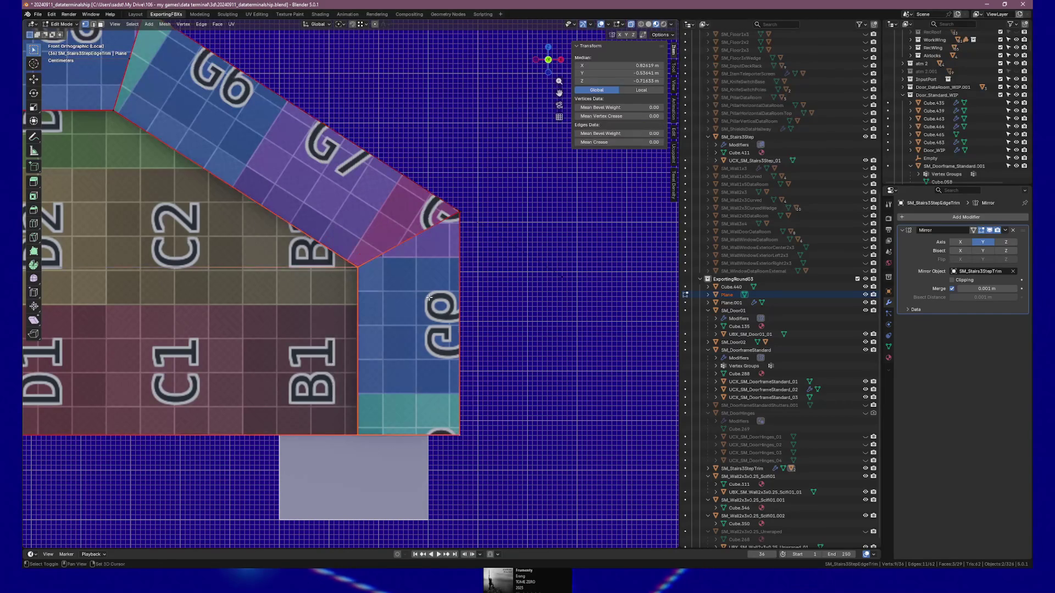
key(ctrl+l)
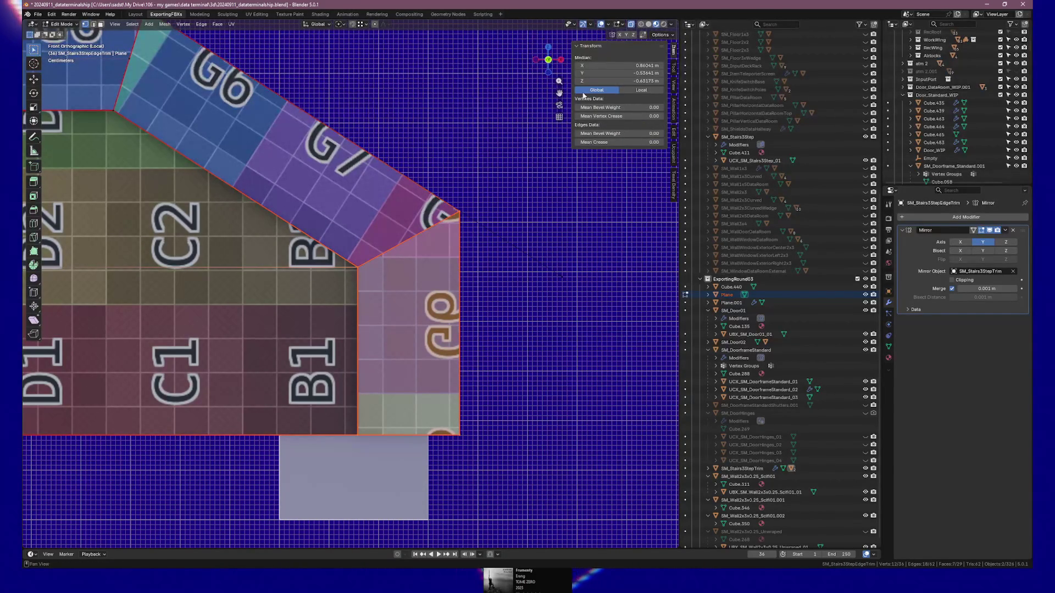
click(606, 66)
key(Left)
key(Left)
key(BackSpace)
key(BackSpace)
key(BackSpace)
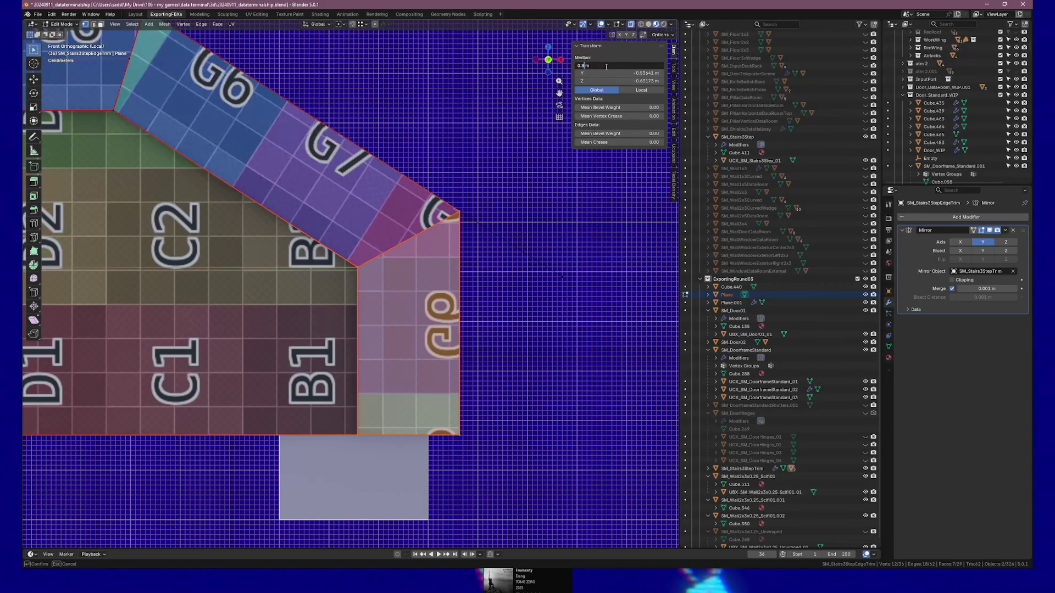
key(Return)
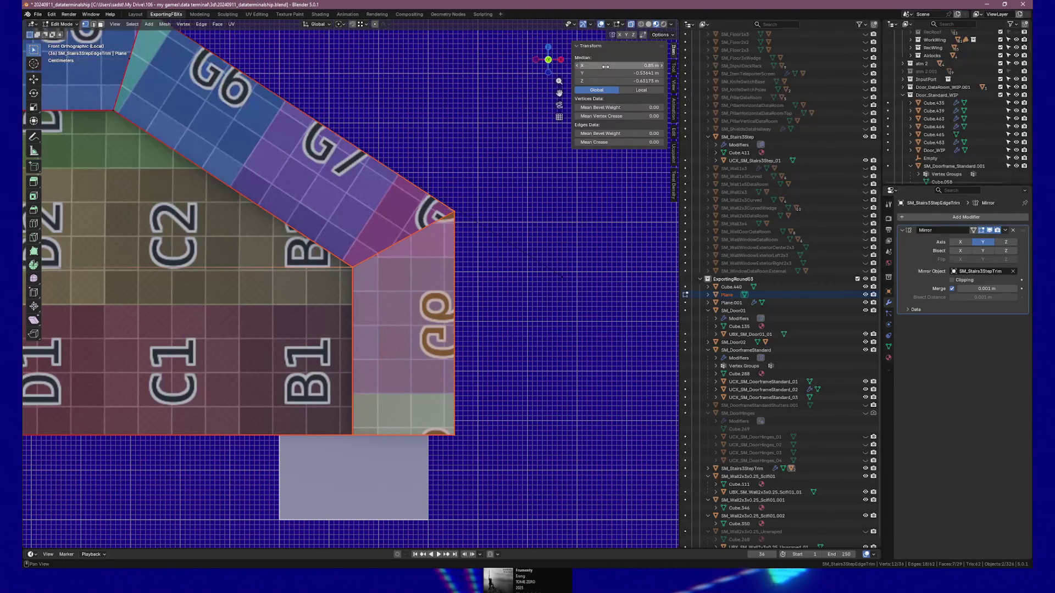
click(606, 66)
key(Left)
key(Left)
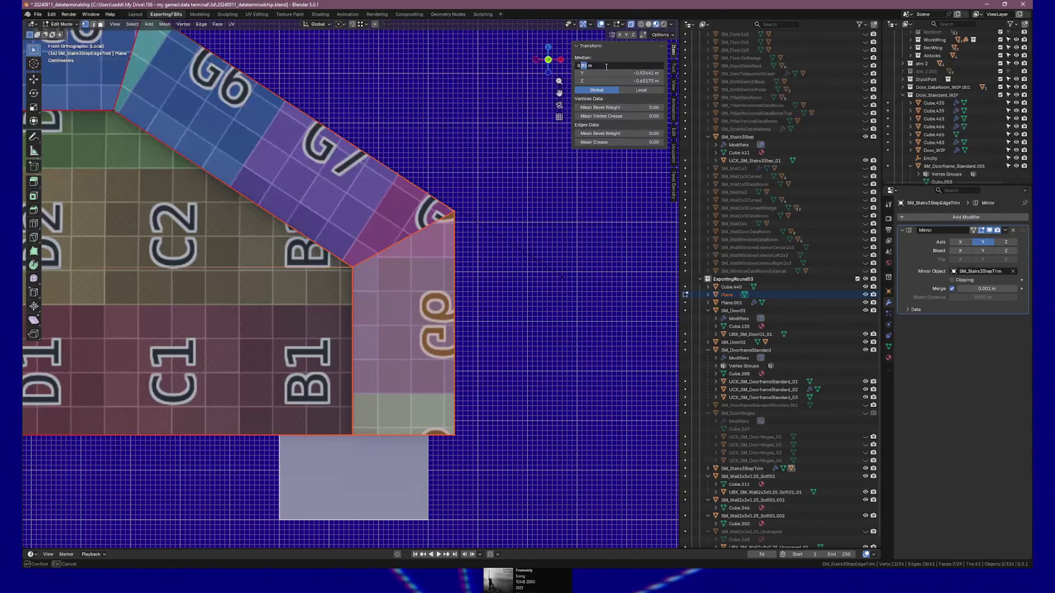
key(BackSpace)
key(BackSpace)
text(9)
key(Return)
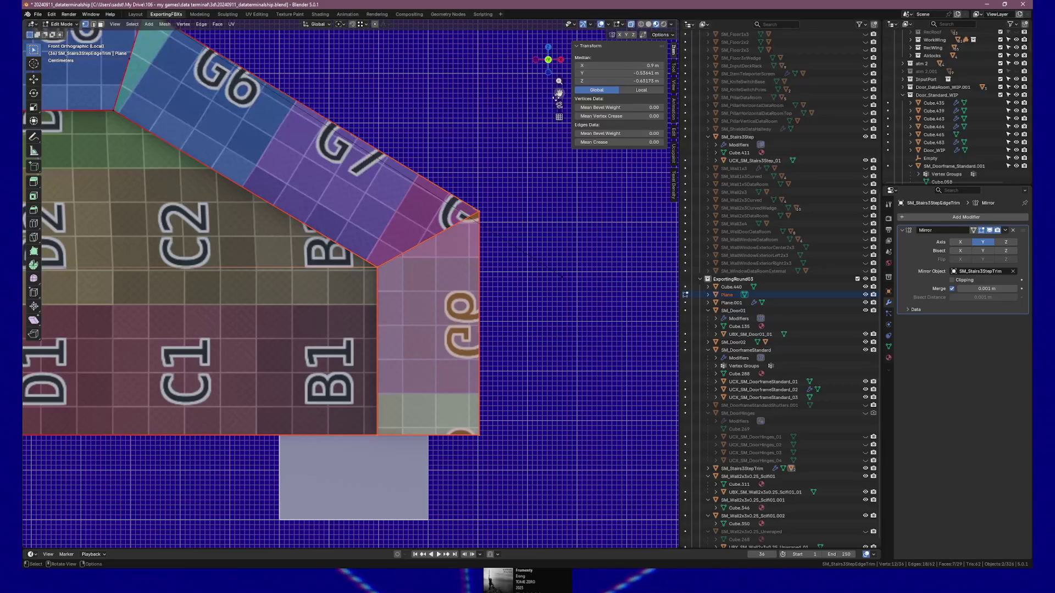
mouse_move(505, 155)
mouse_down()
mouse_move(385, 135)
mouse_move(364, 146)
mouse_move(407, 160)
mouse_up()
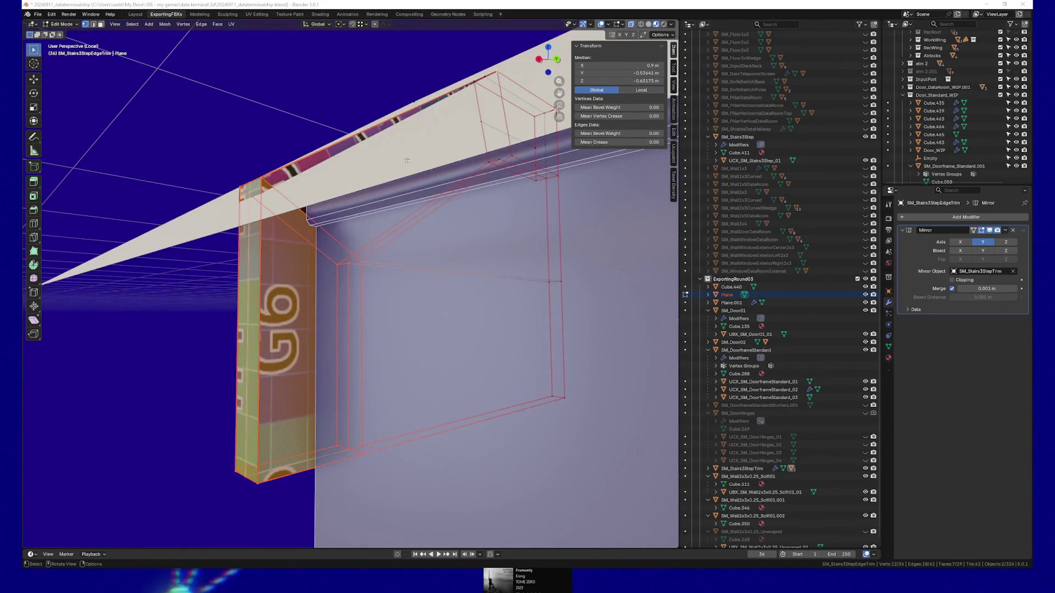
key(alt+Tab)
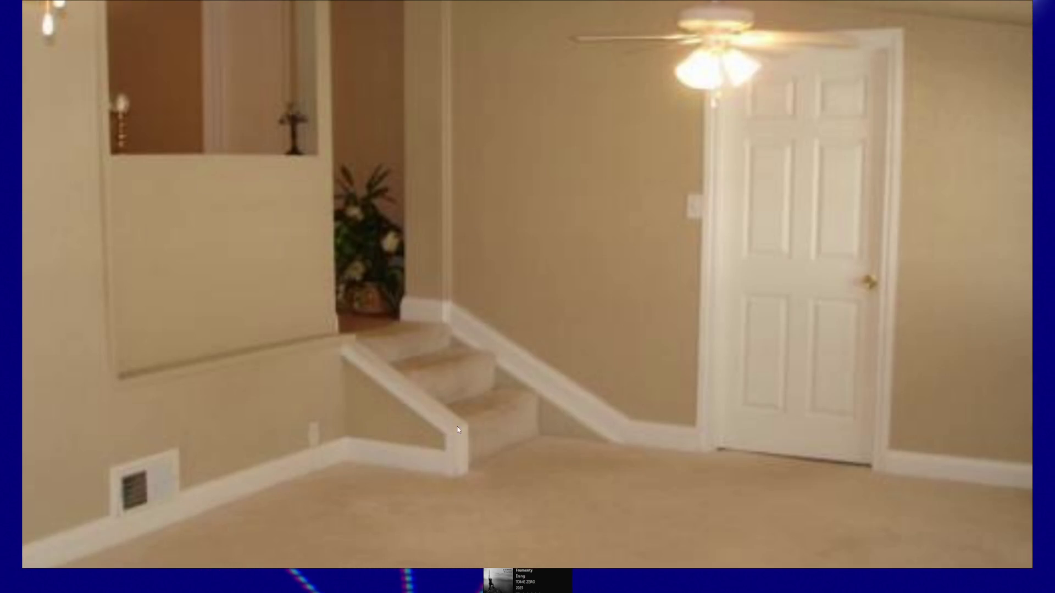
key(alt+Tab)
scroll(388, 319, up, 6)
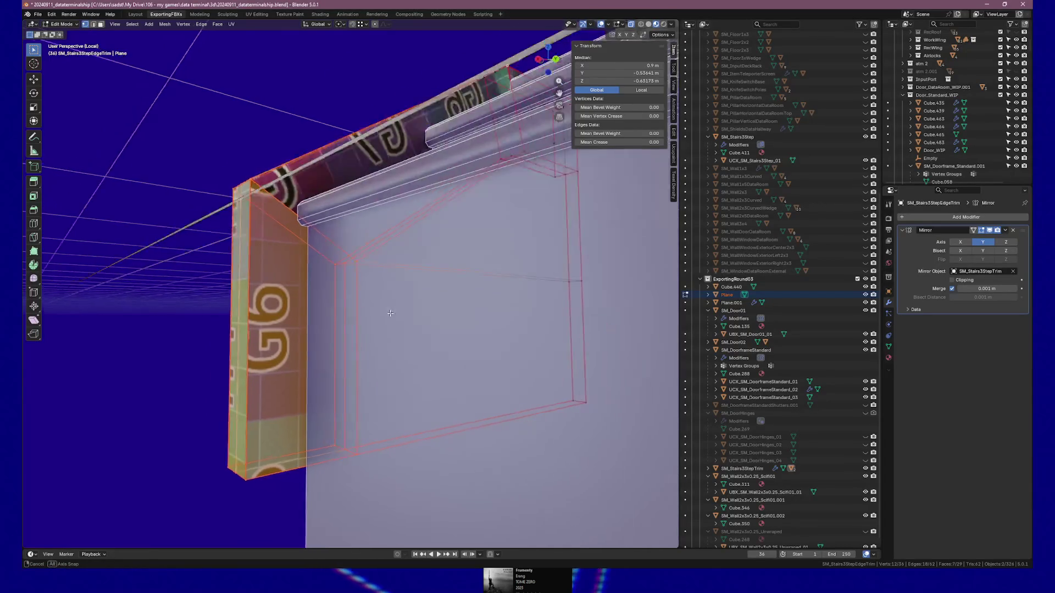
drag(388, 319, 402, 319)
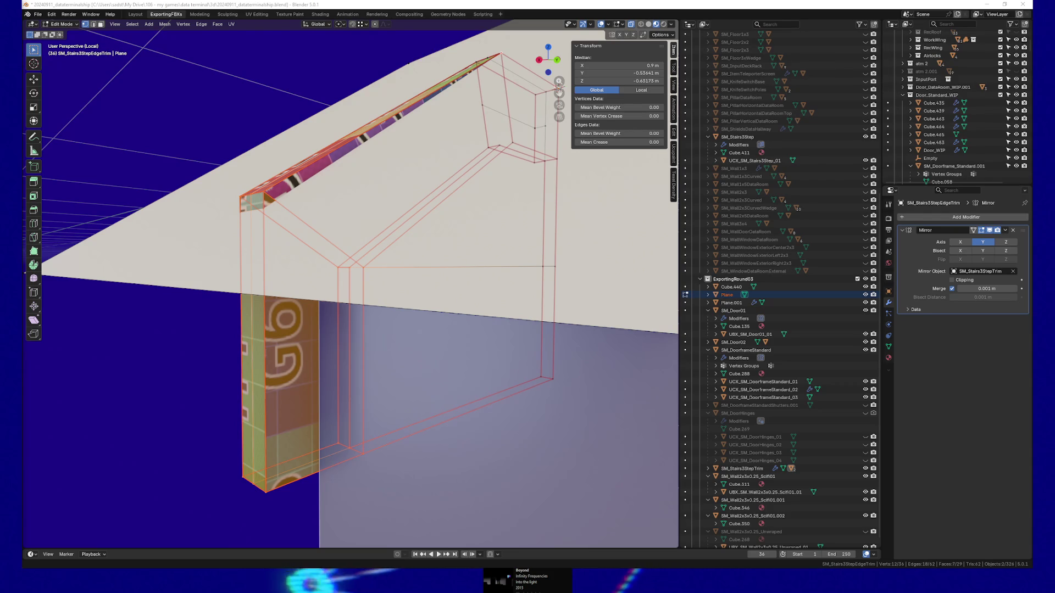
- Orbit under the reshaped trim mesh, then bring up the Unreal Editor's FirstPersonMap level
mouse_move(392, 328)
mouse_down()
mouse_move(502, 261)
mouse_move(449, 237)
mouse_move(353, 307)
mouse_up()
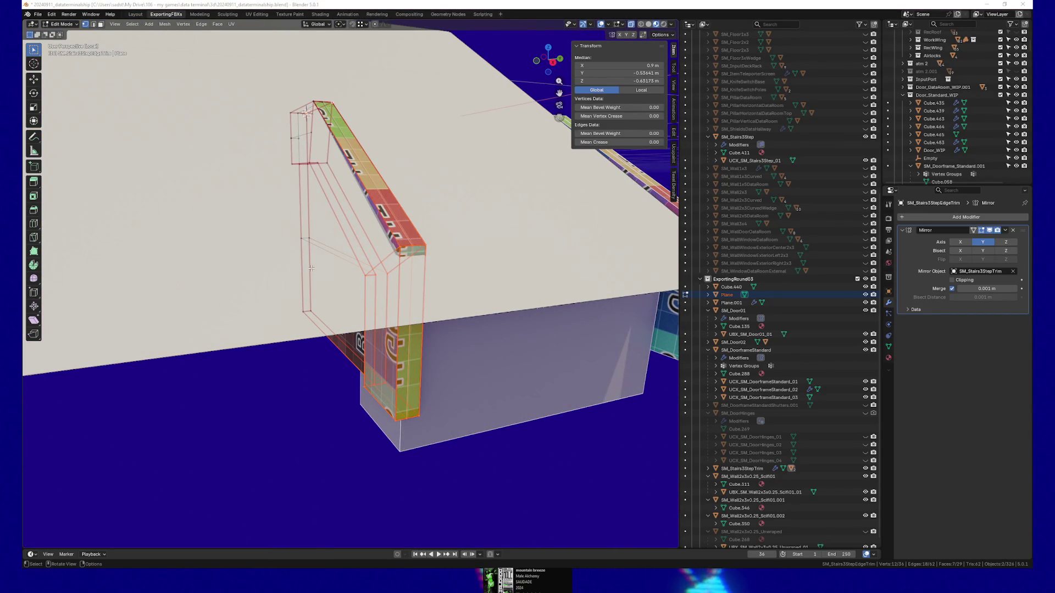
key(alt+Tab)
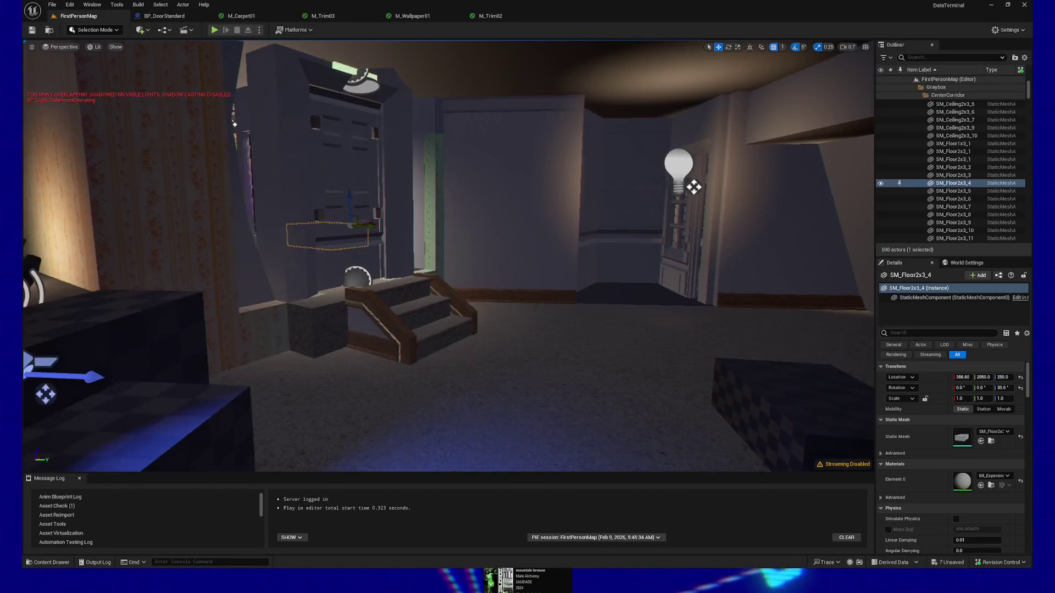
- Fly the viewport camera from the stairs past the white door to the desk computer
mouse_move(449, 256)
mouse_down()
mouse_move(467, 256)
mouse_move(335, 273)
mouse_move(391, 271)
mouse_up()
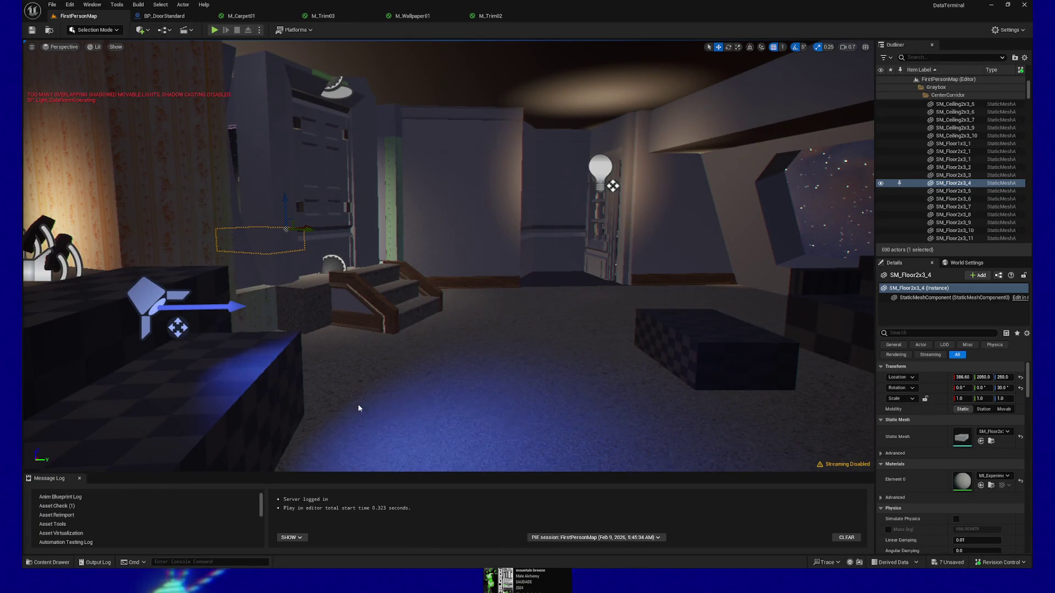
mouse_move(437, 373)
mouse_down()
mouse_move(478, 374)
mouse_move(450, 379)
mouse_move(443, 360)
mouse_move(473, 357)
mouse_move(461, 362)
mouse_move(450, 326)
mouse_move(478, 304)
mouse_move(193, 300)
mouse_up()
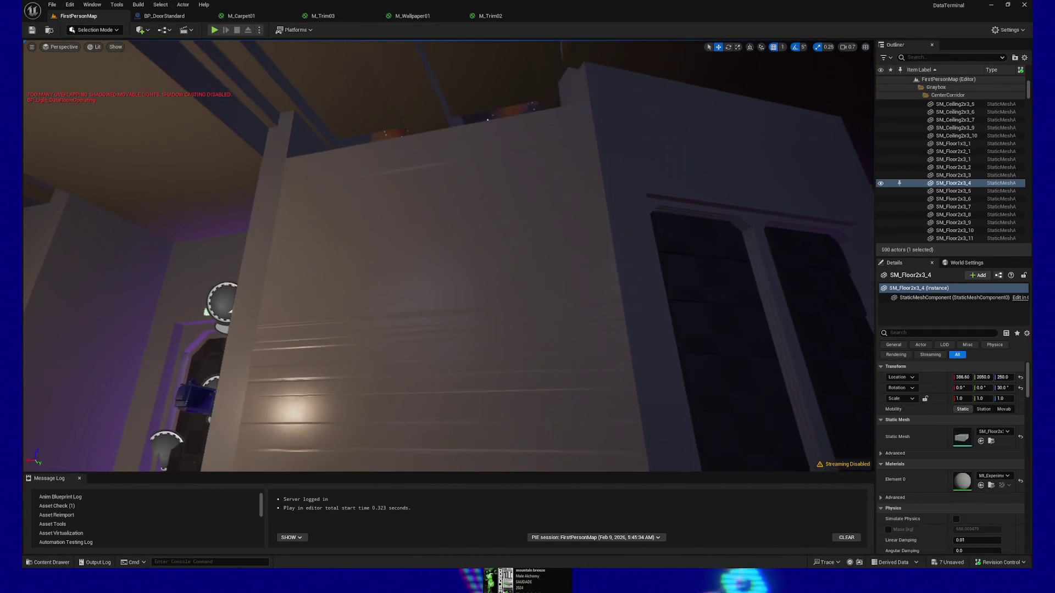
drag(192, 301, 192, 321)
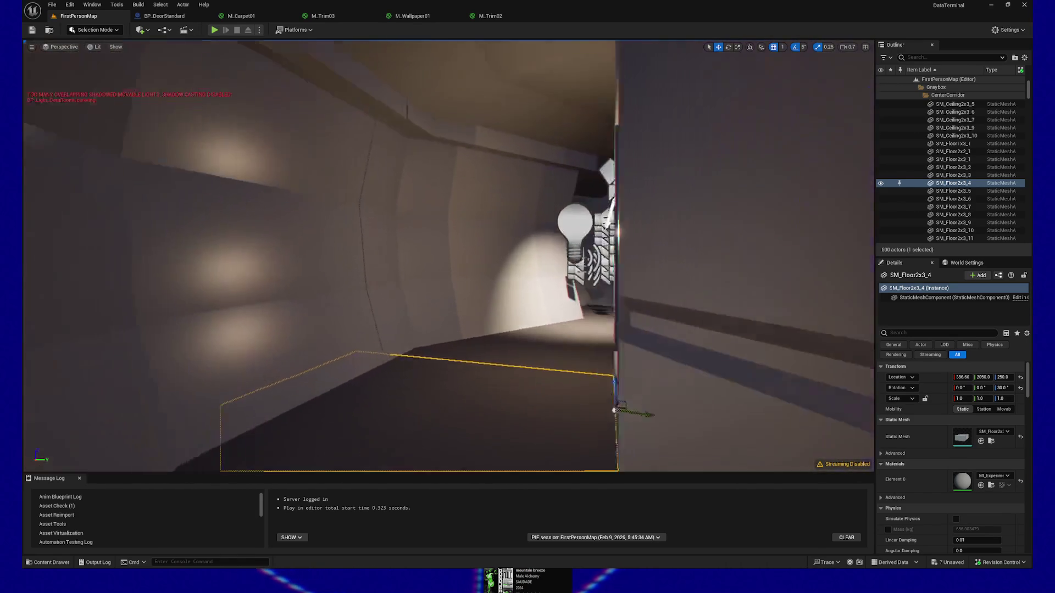
mouse_move(192, 321)
mouse_down()
mouse_move(181, 307)
mouse_move(220, 305)
mouse_move(165, 285)
mouse_move(208, 299)
mouse_up()
drag(418, 445, 427, 451)
- Play the level from the desk spot and record star L3-Q07.0 at the pneumatic station
right_click(426, 451)
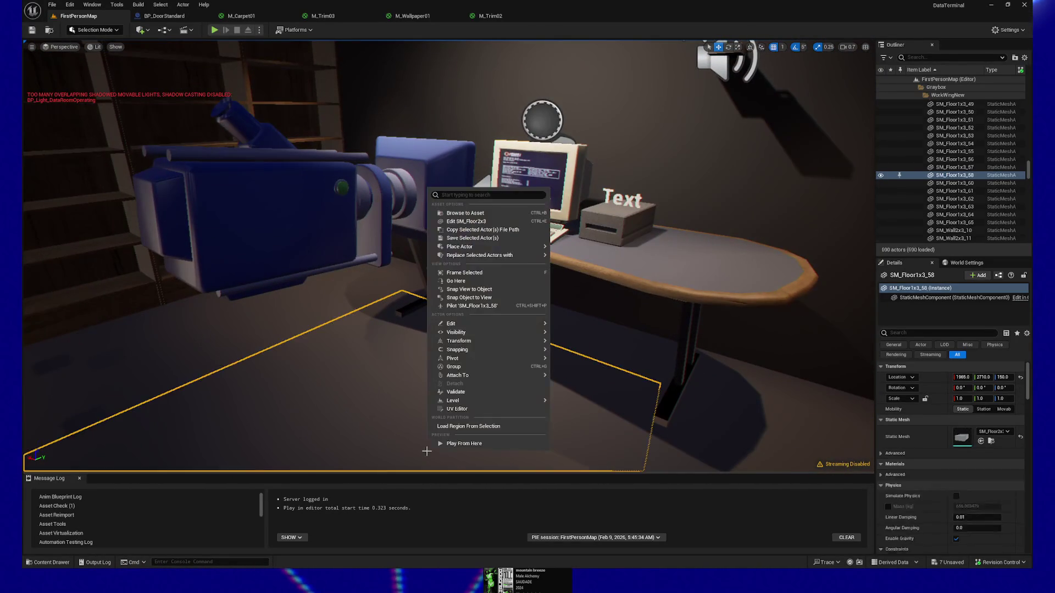
click(448, 441)
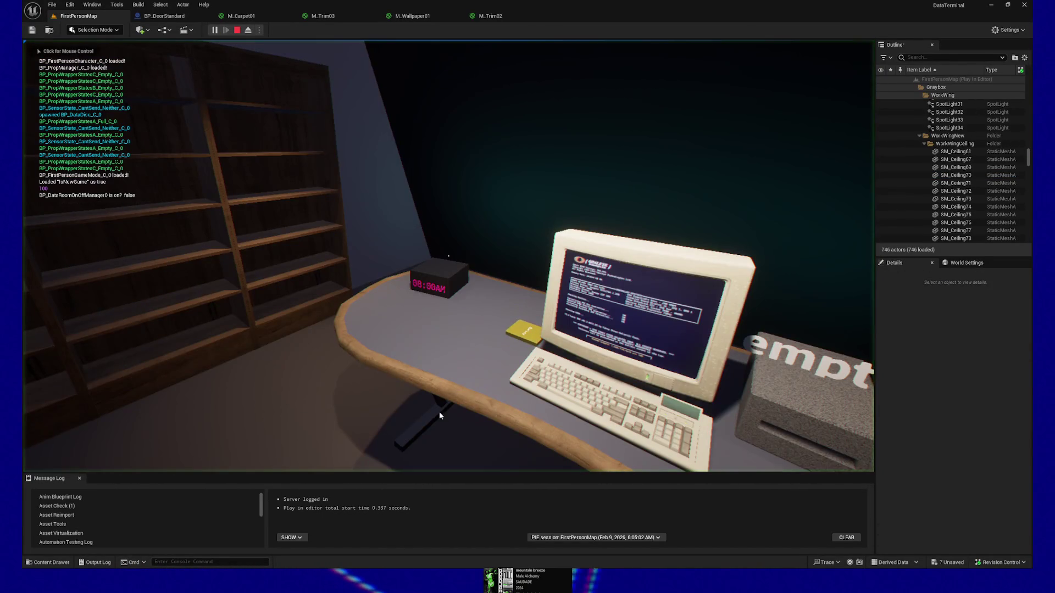
click(444, 421)
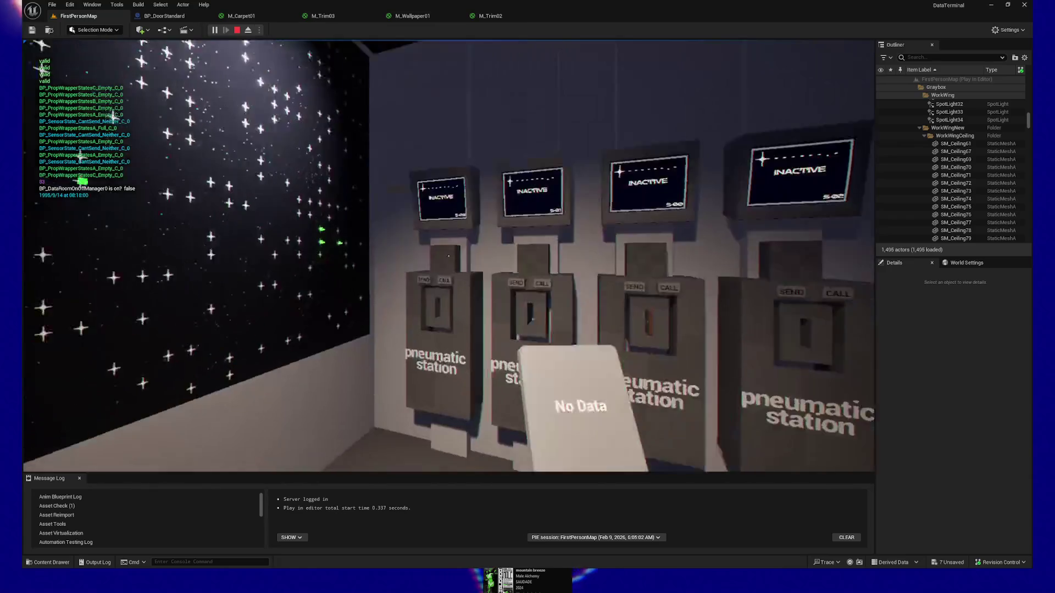
click(449, 256)
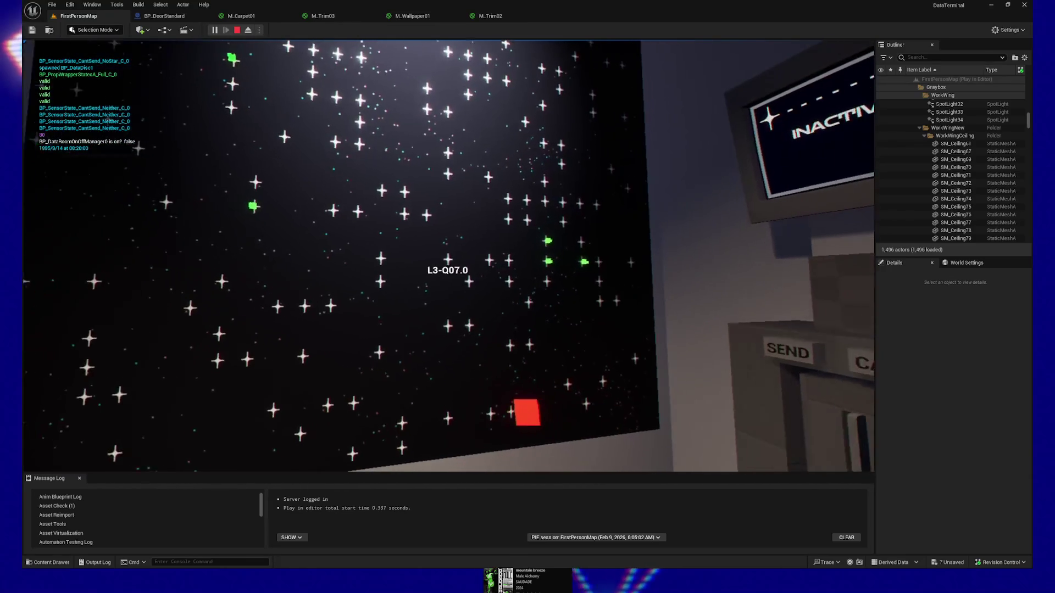
click(449, 256)
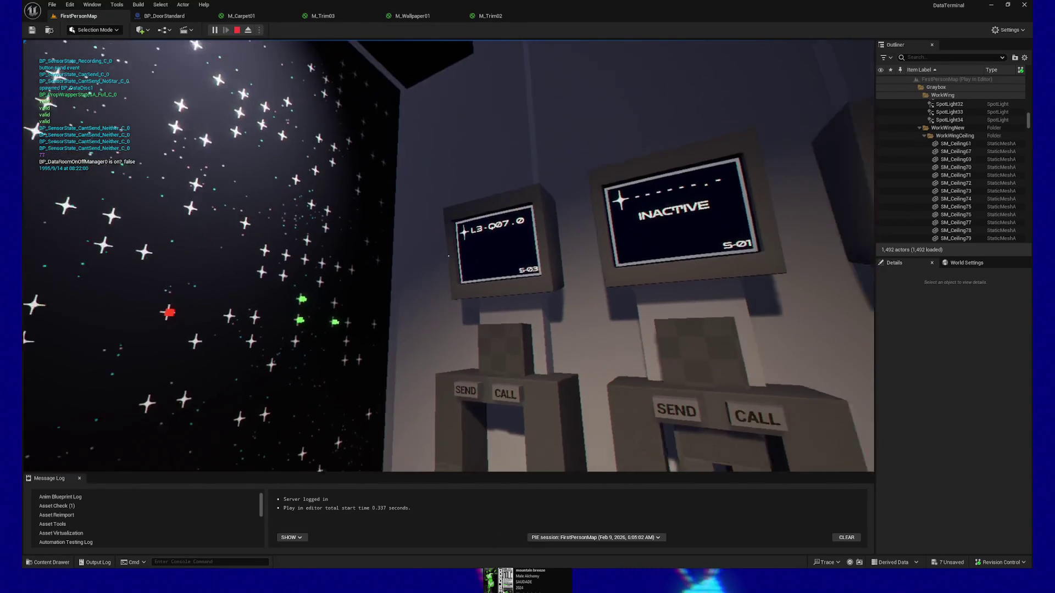
- Pick up a floor disc and use the desk computer to open its MEGA DATA UTILITY
key(s)
key(w)
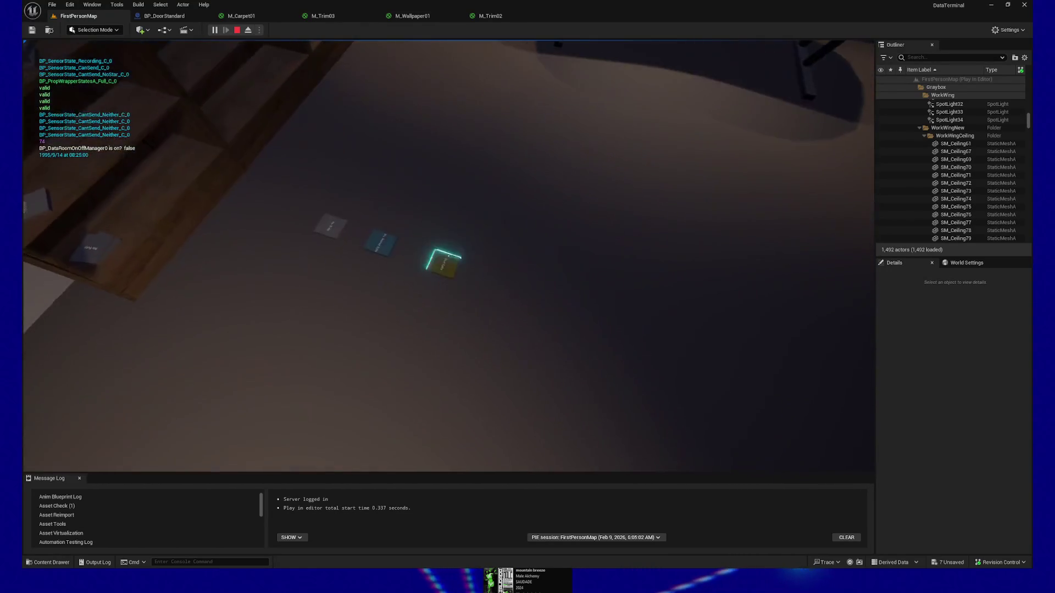
click(448, 256)
key(w)
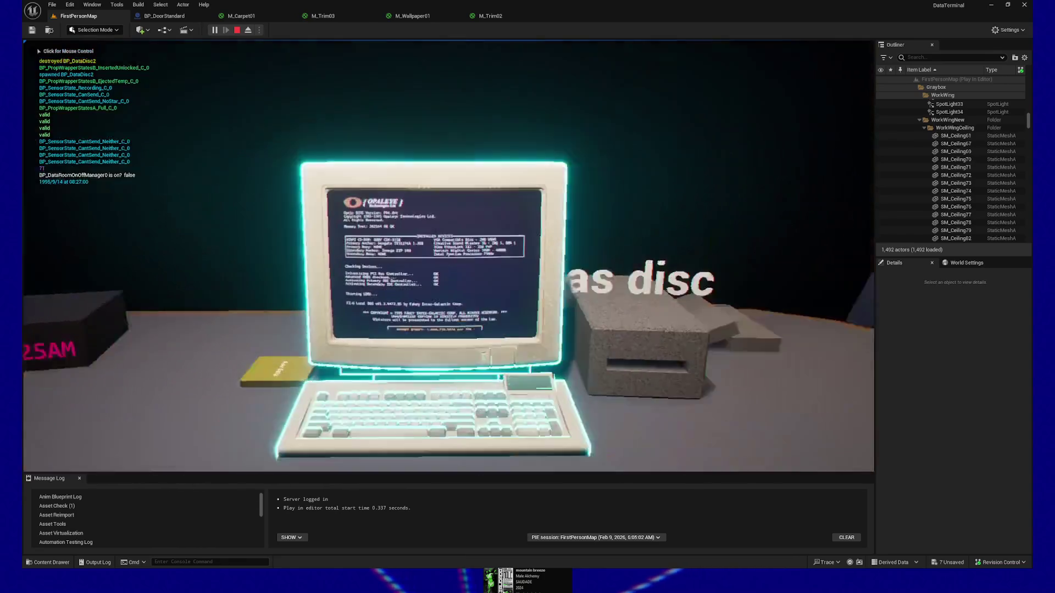
click(449, 256)
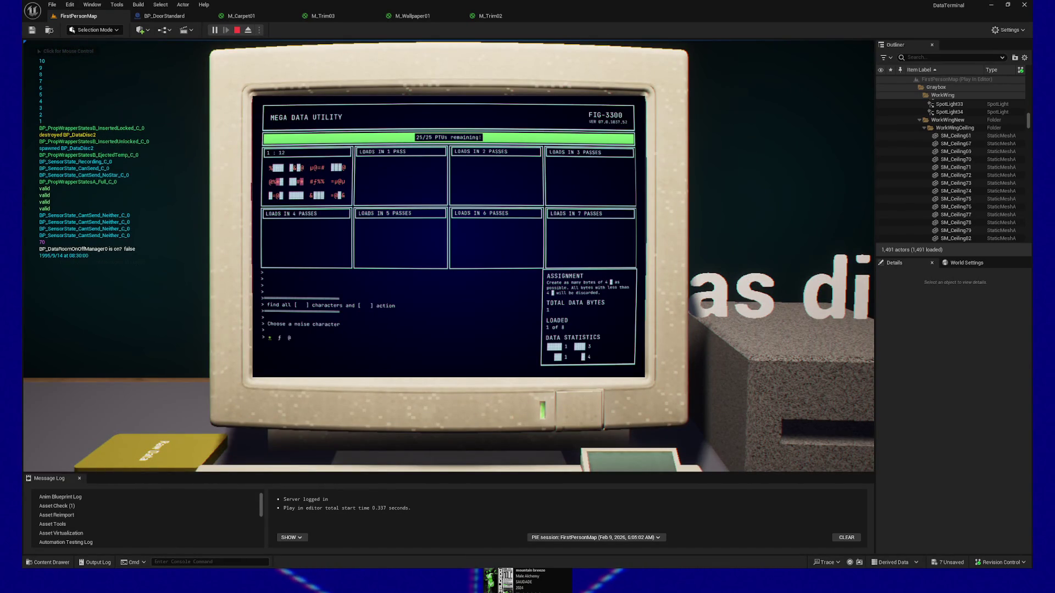
- Clean the @ noise characters using the all-one-random action
click(289, 338)
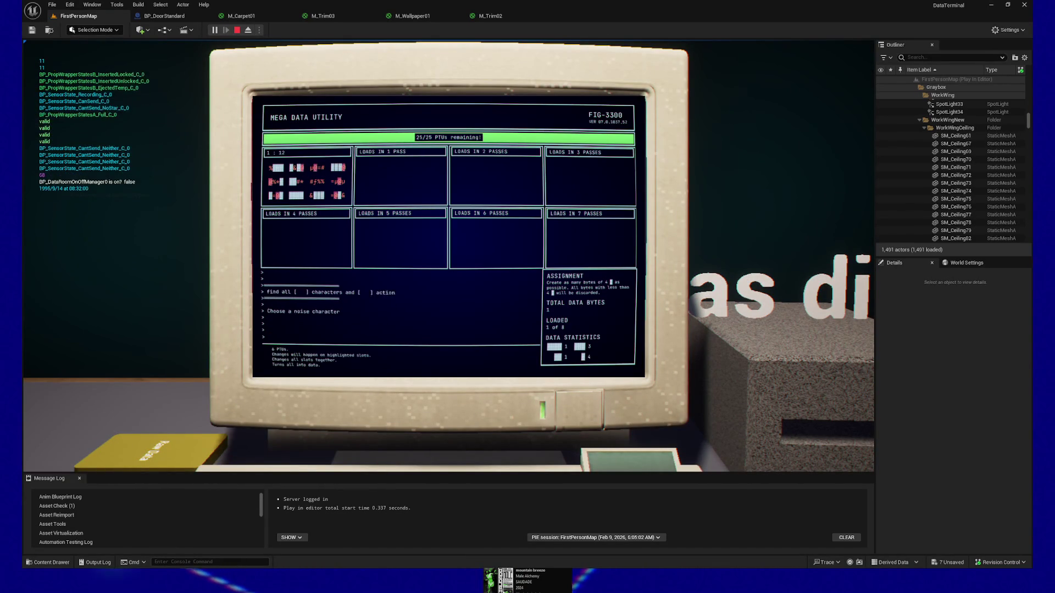
key(Return)
key(Right)
key(Return)
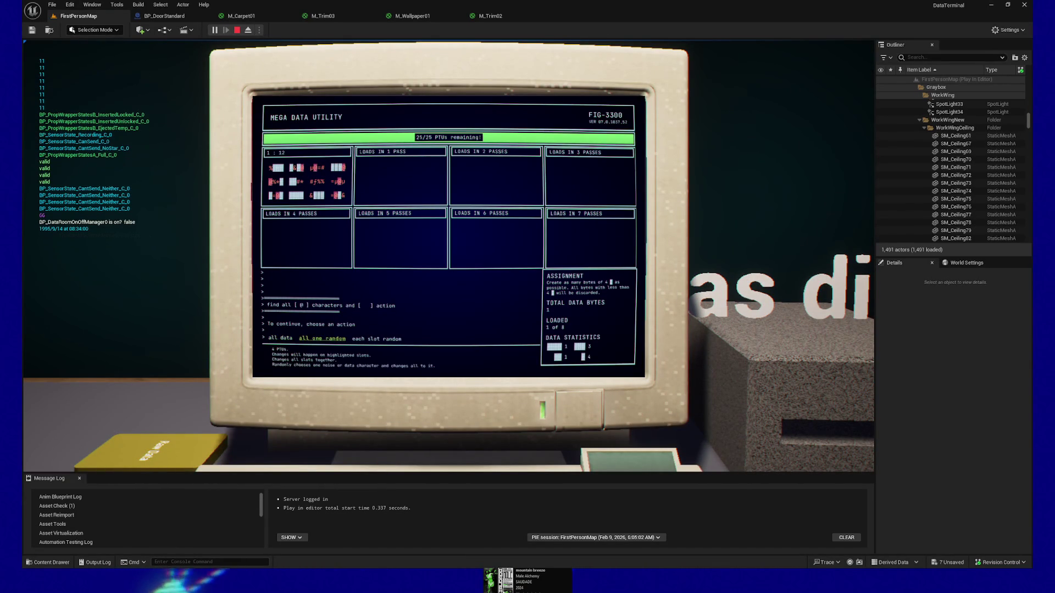
- Switch the noise character to = and run the all-data action on it
click(299, 338)
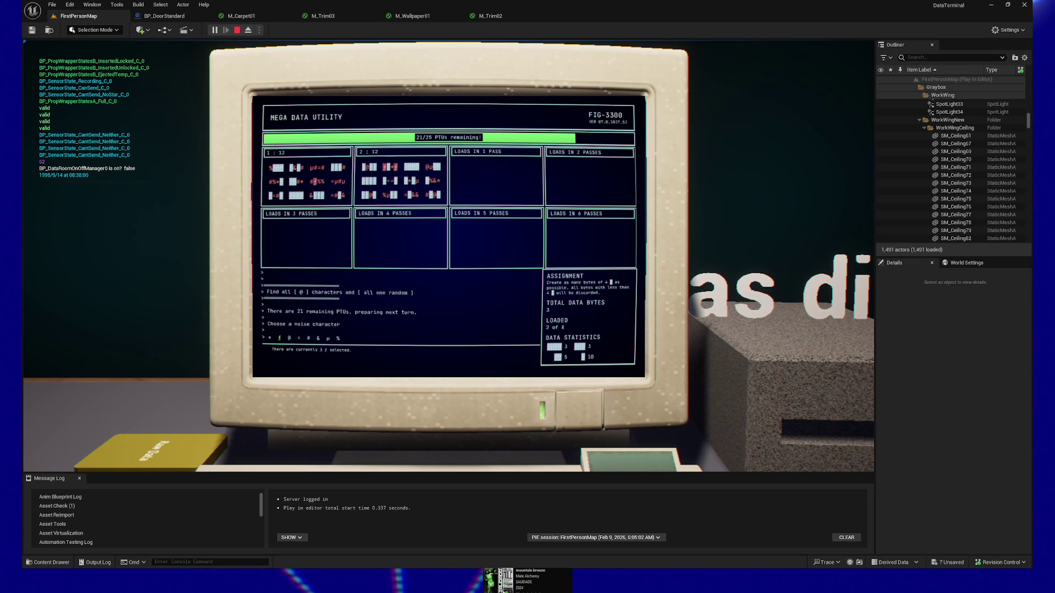
key(Left)
key(Left)
key(Return)
key(Return)
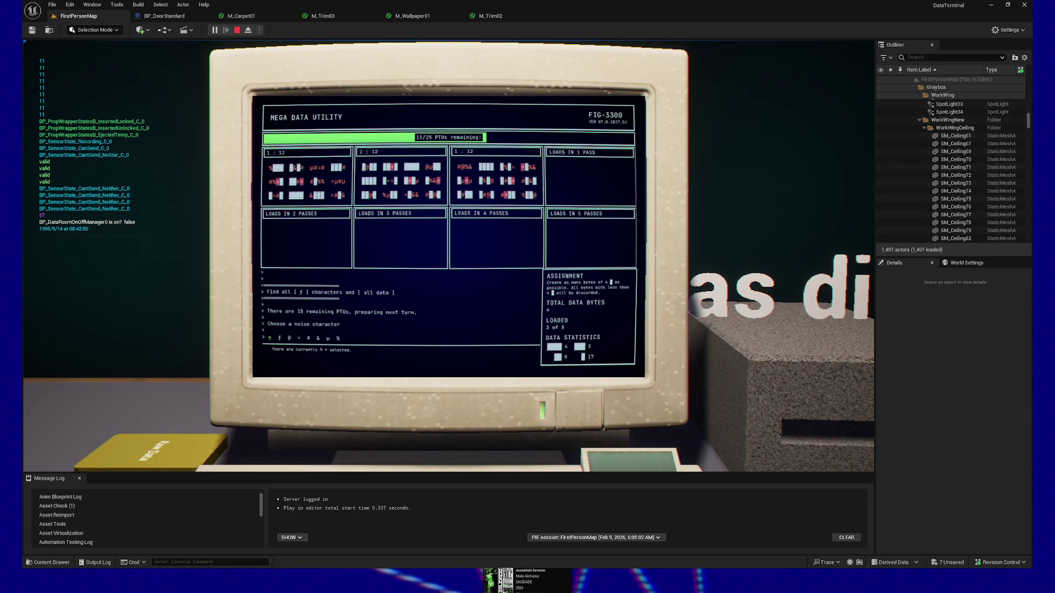
key(Return)
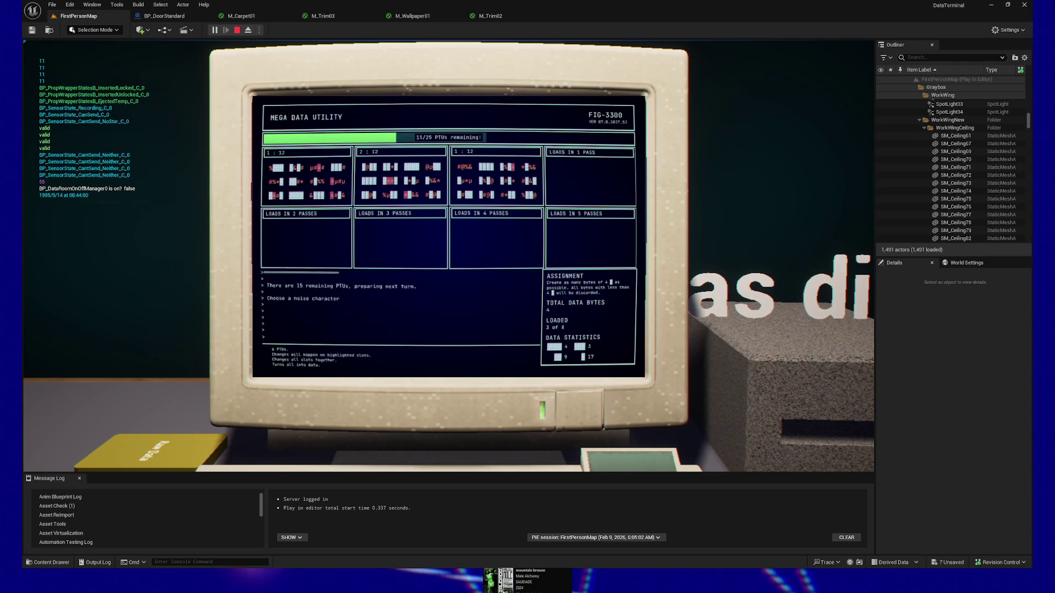
key(Return)
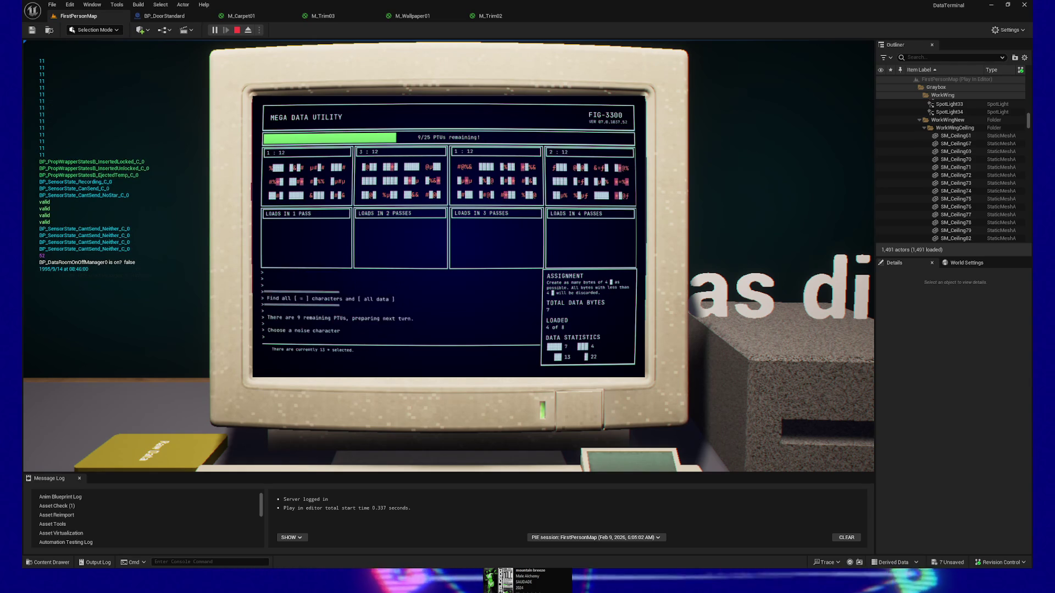
- Run all-data on the & characters to reach 8 of 8 loaded, then leave the terminal
key(Right)
key(Right)
key(Right)
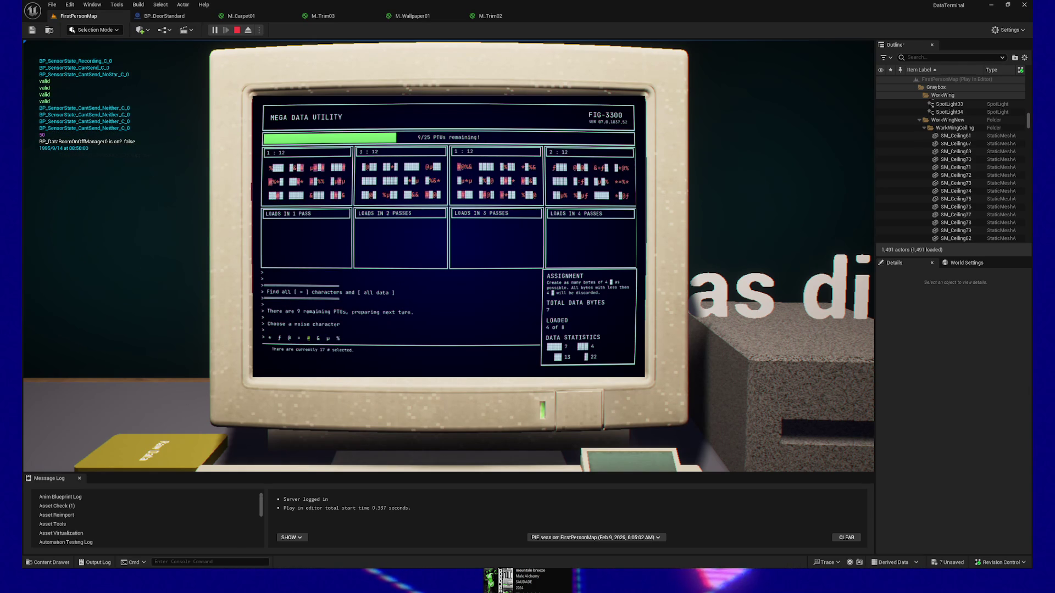
key(Return)
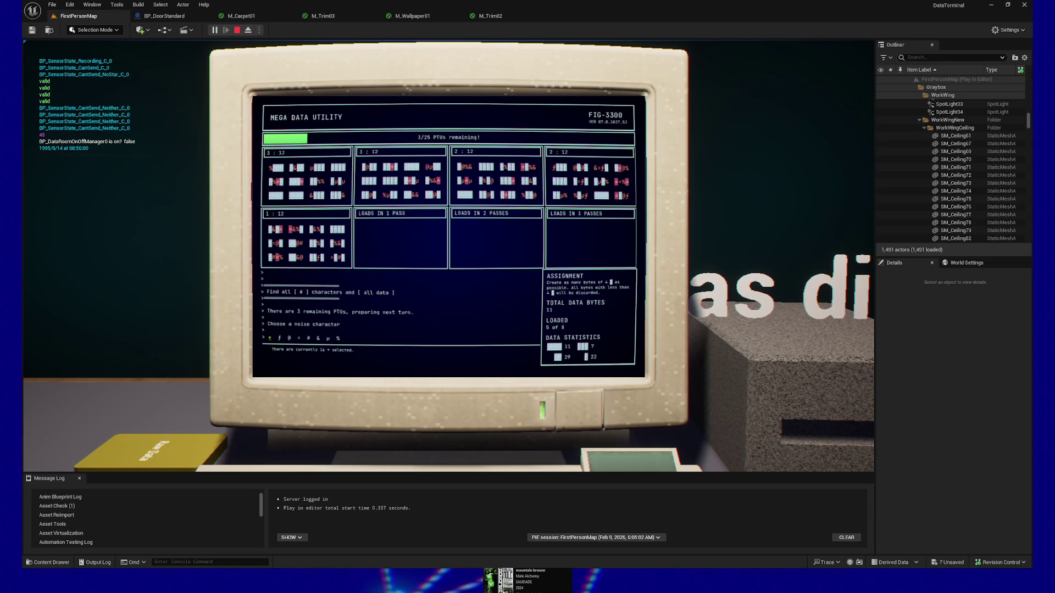
key(Return)
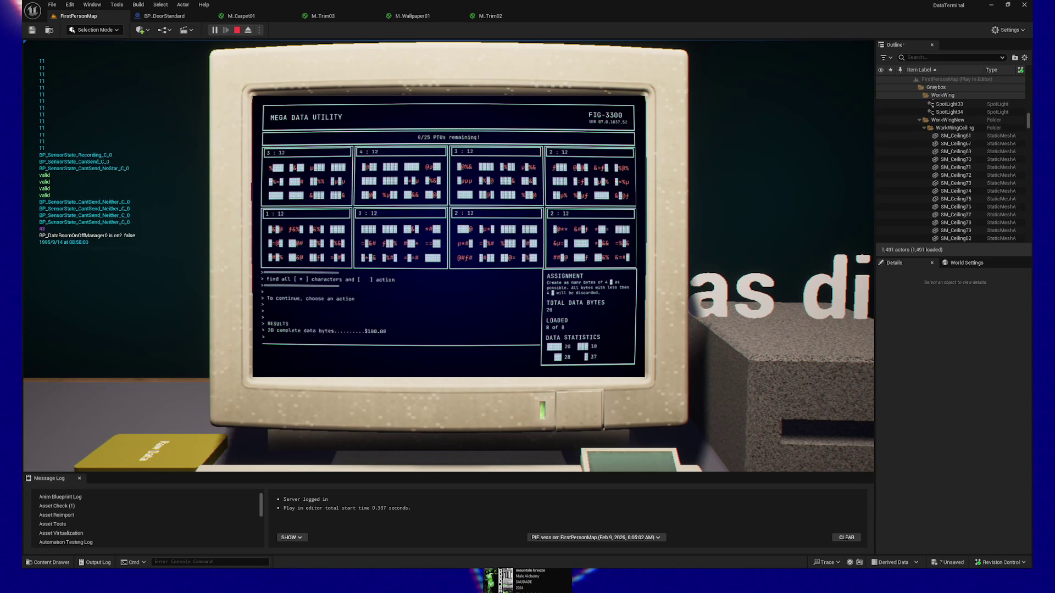
key(Escape)
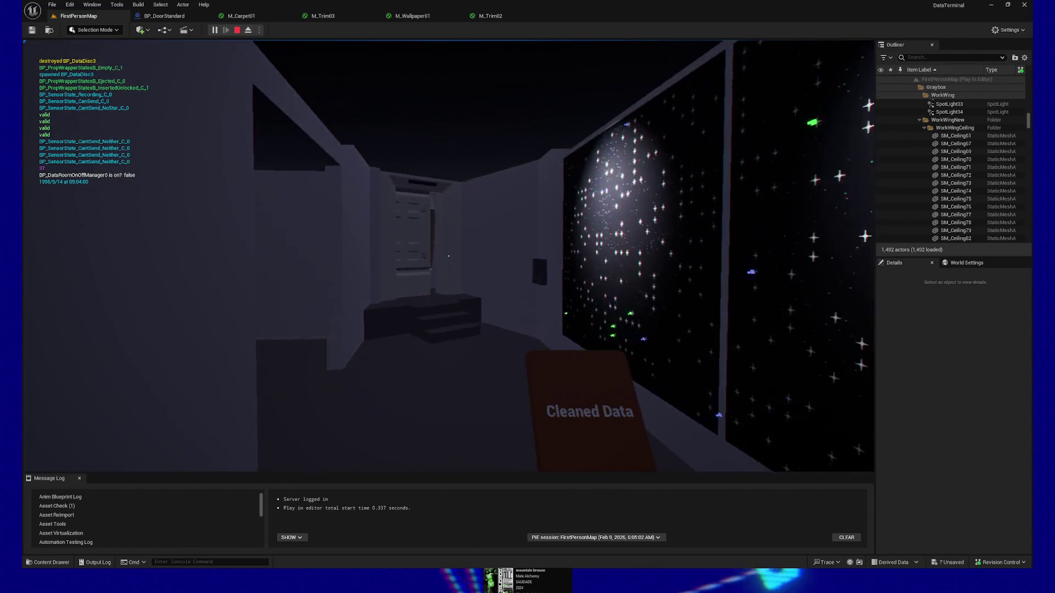
- Walk into the server room and insert the Cleaned Data card into the rack slot
key(w)
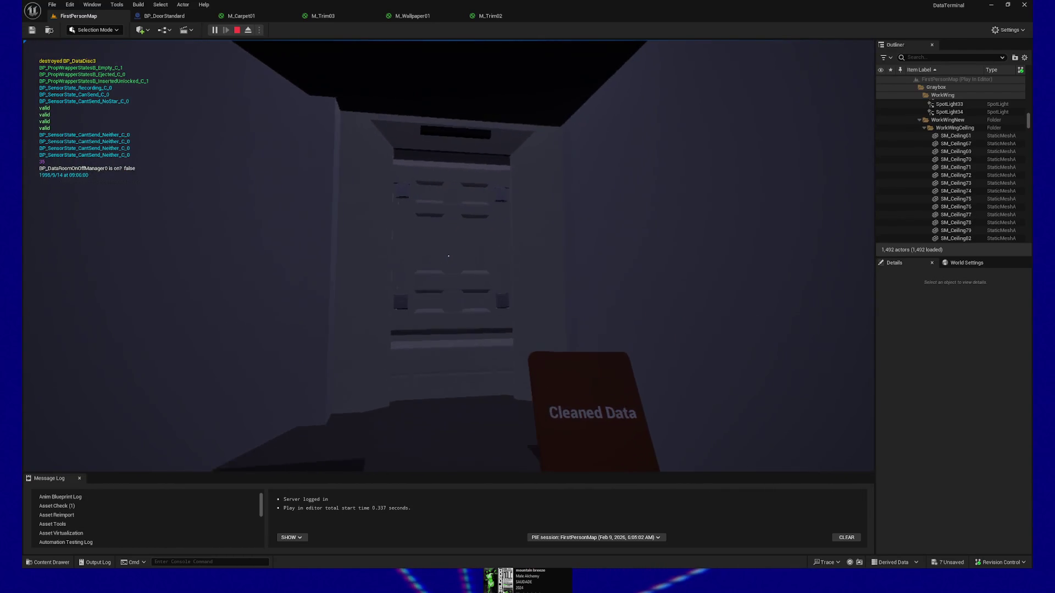
key(w)
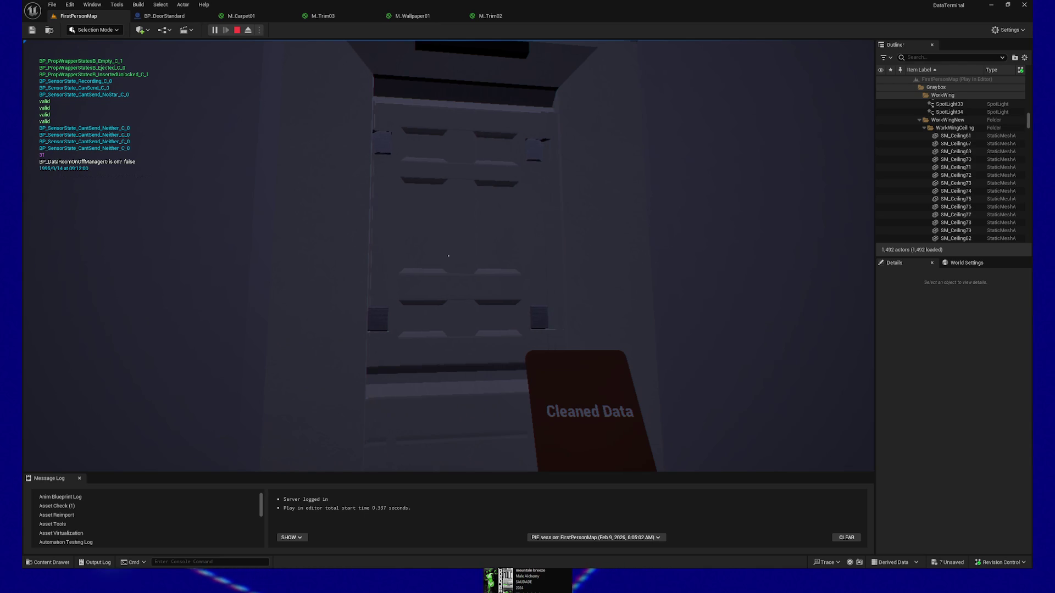
key(w)
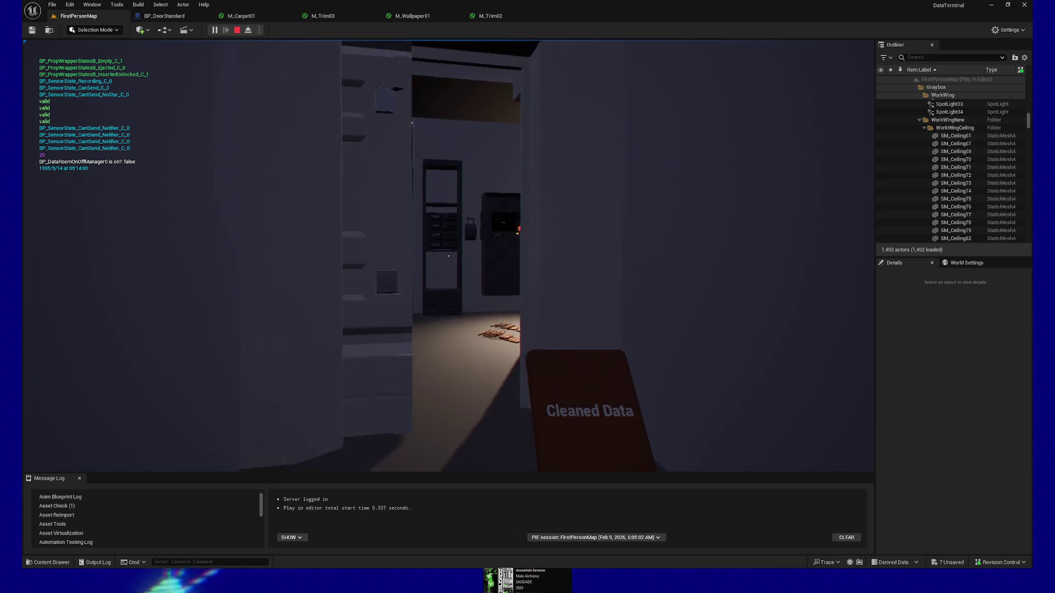
key(w)
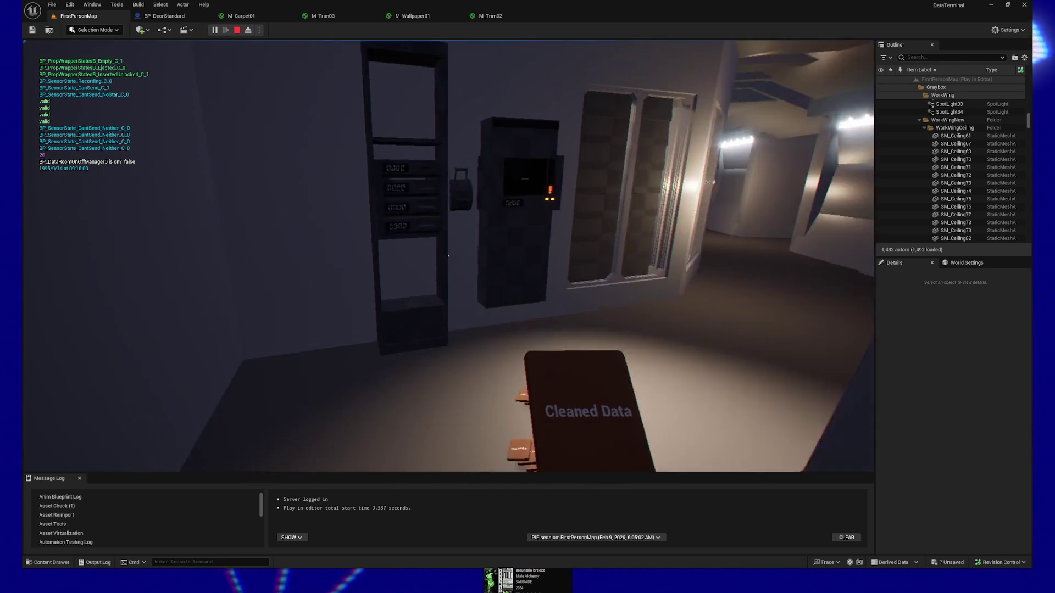
click(448, 256)
- Walk down the lit corridor to the purple-framed door and trigger it
key(d)
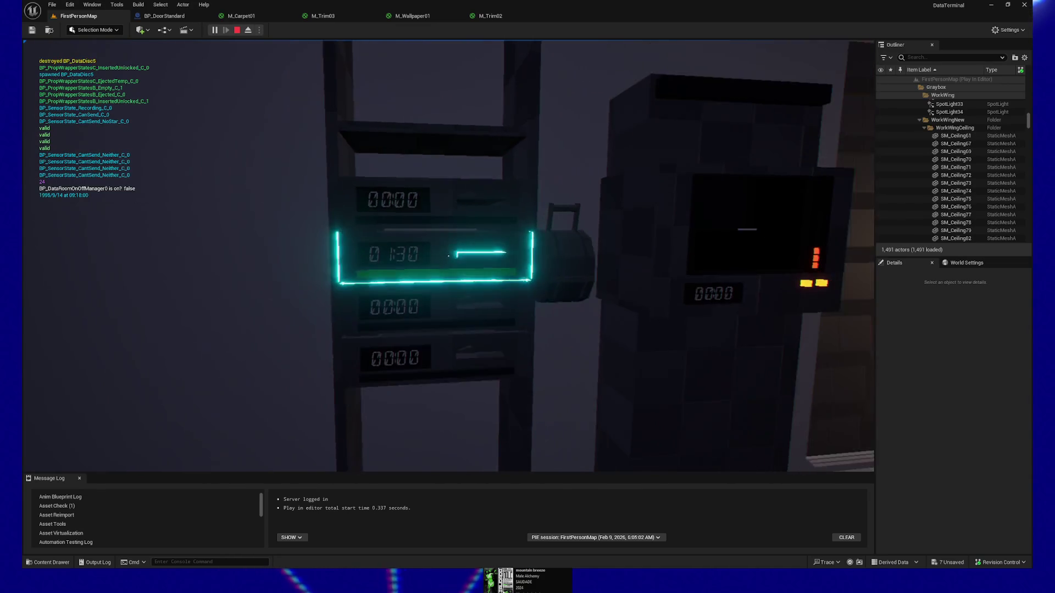
key(w)
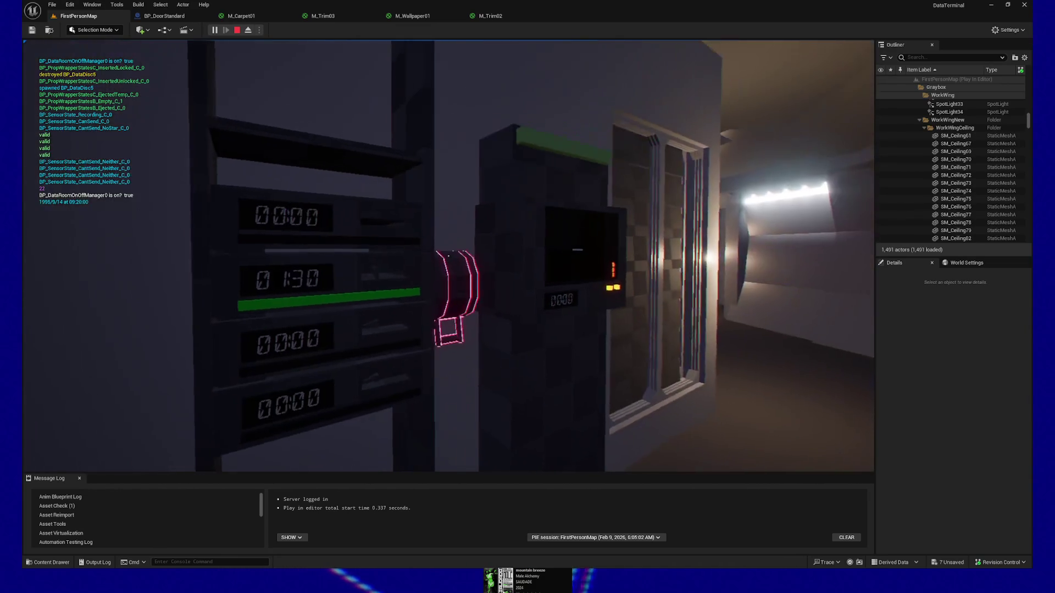
key(w)
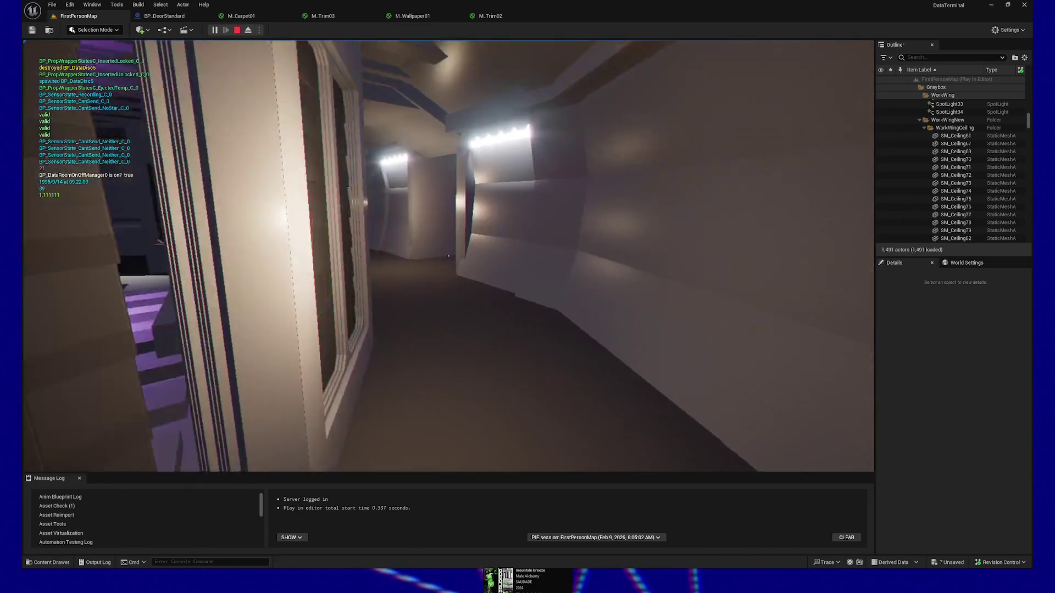
key(w)
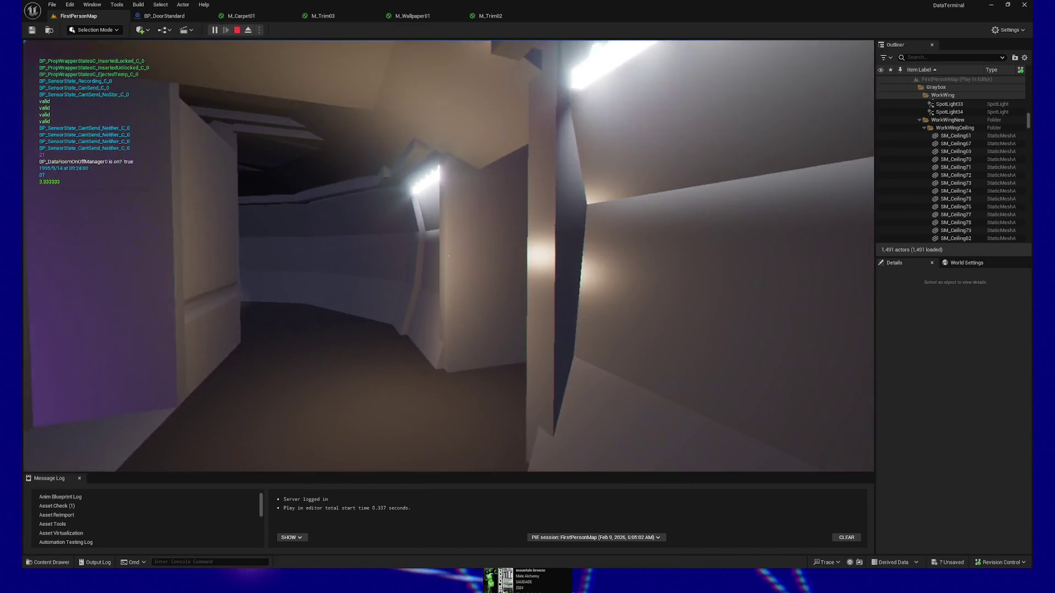
key(w)
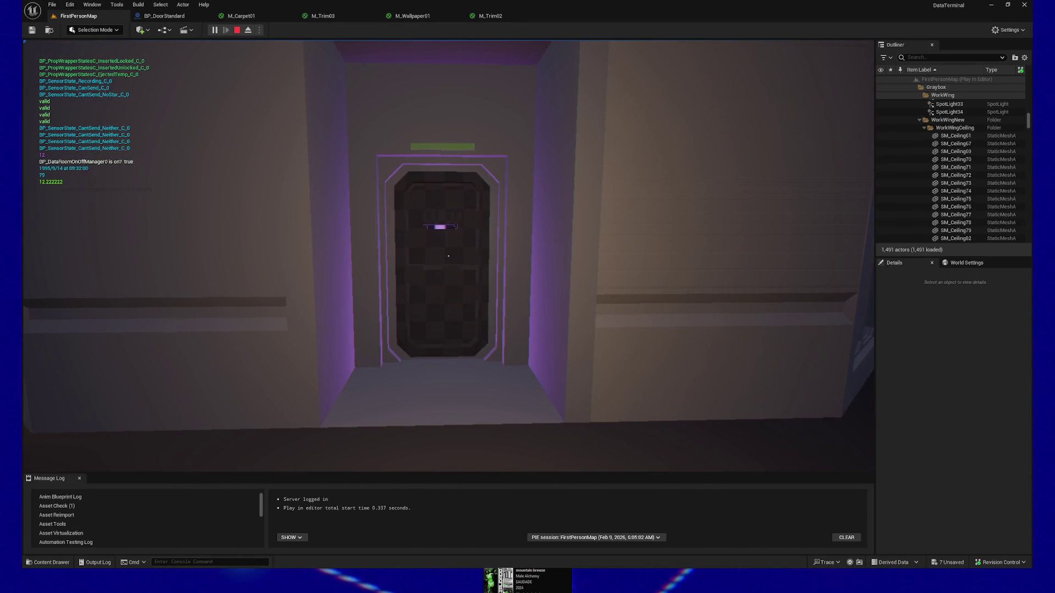
key(w)
key(w)
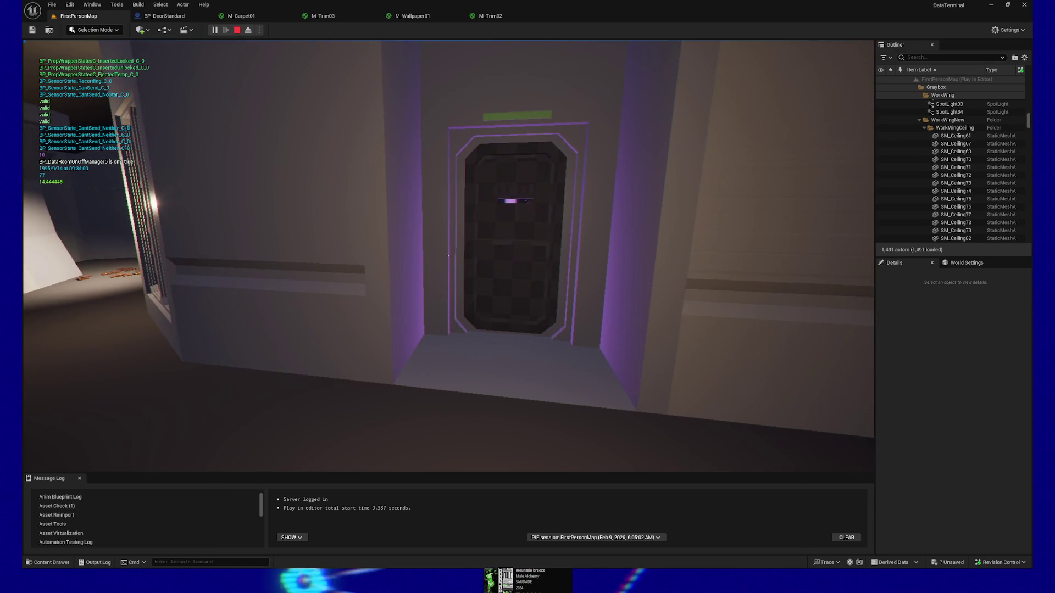
key(s)
key(d)
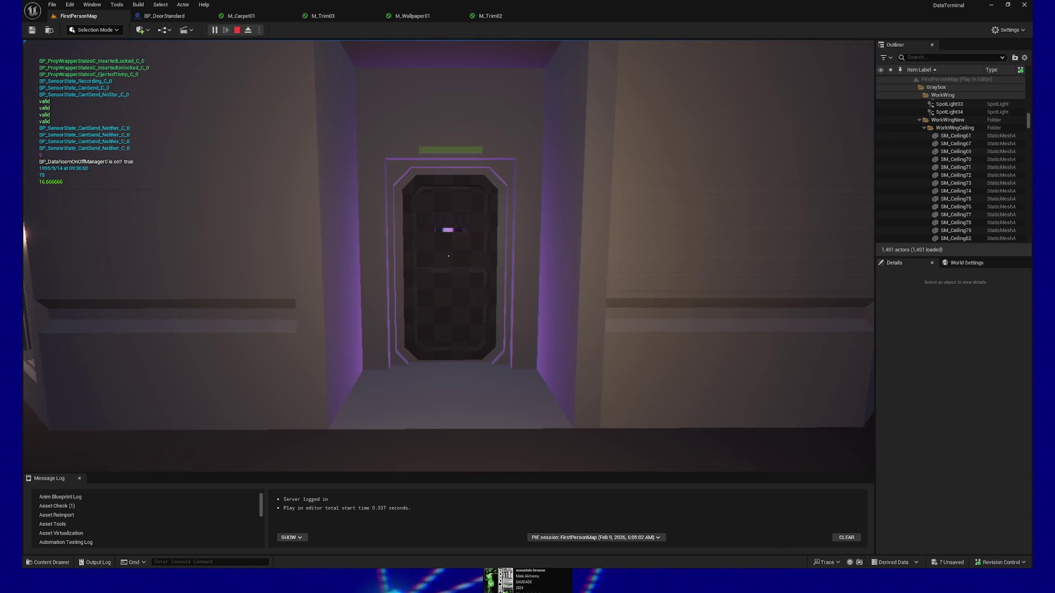
key(w)
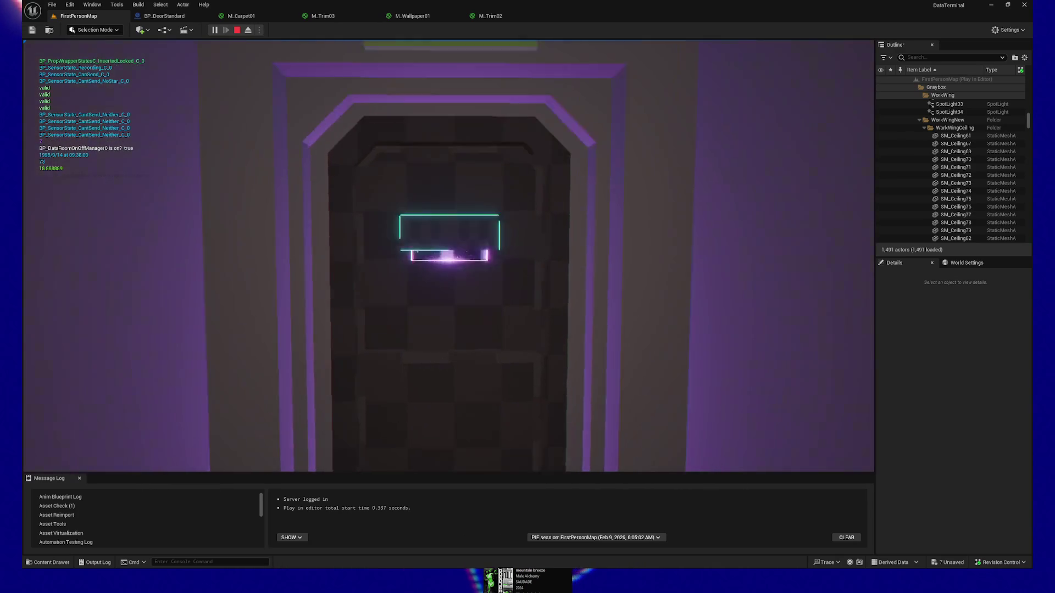
key(e)
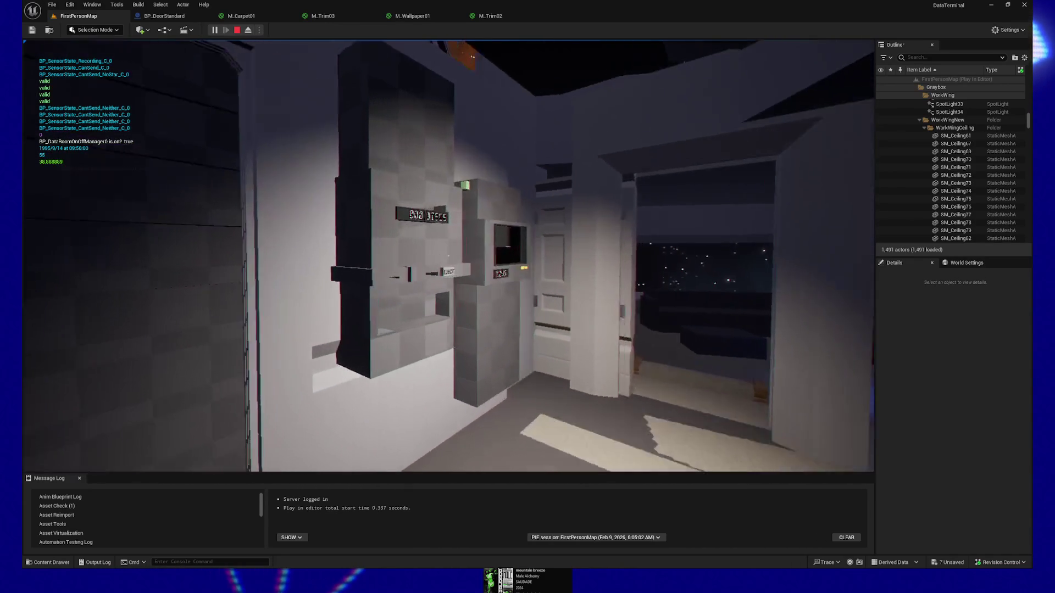
- Walk up to the DISCS console, look down at EJECT, then step right past it
key(w)
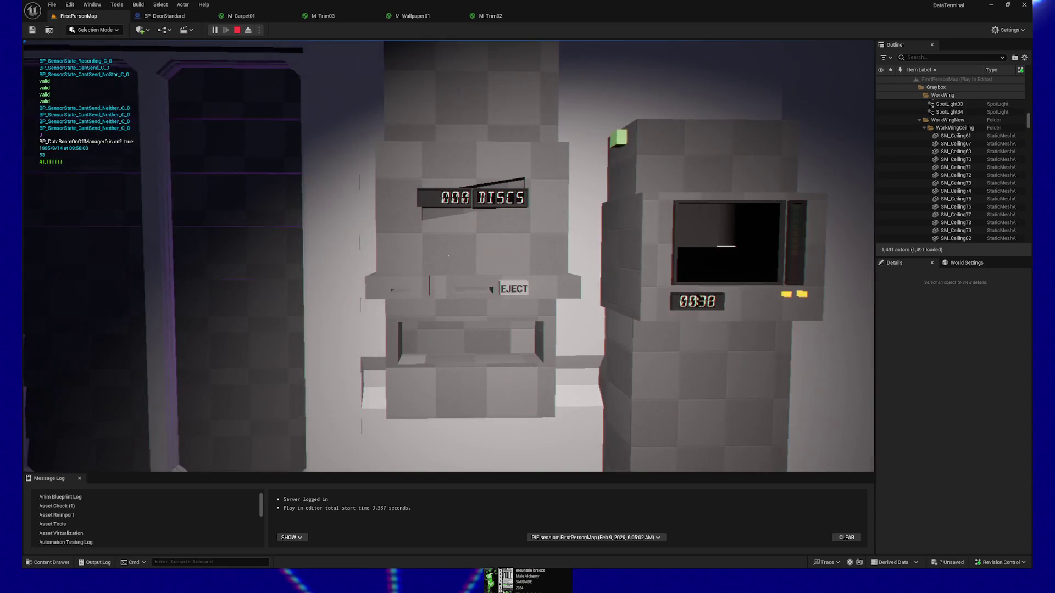
key(a)
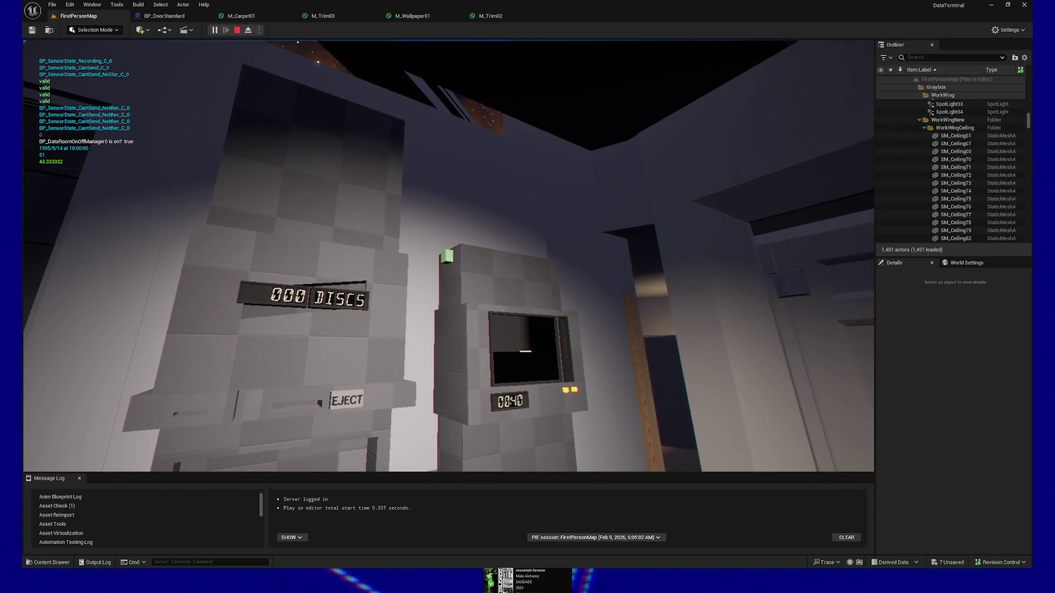
key(w)
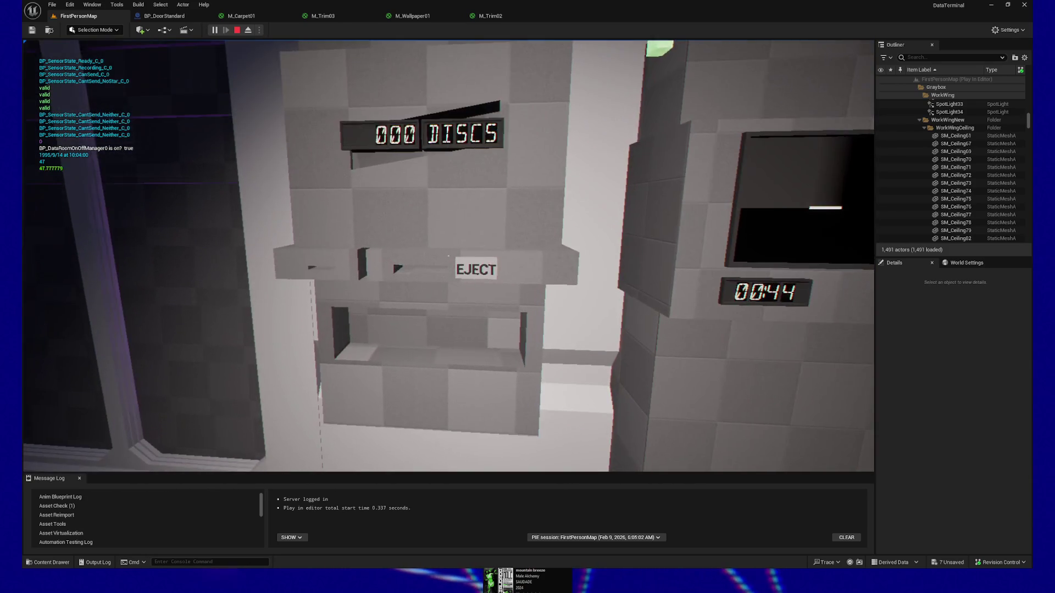
mouse_move(448, 256)
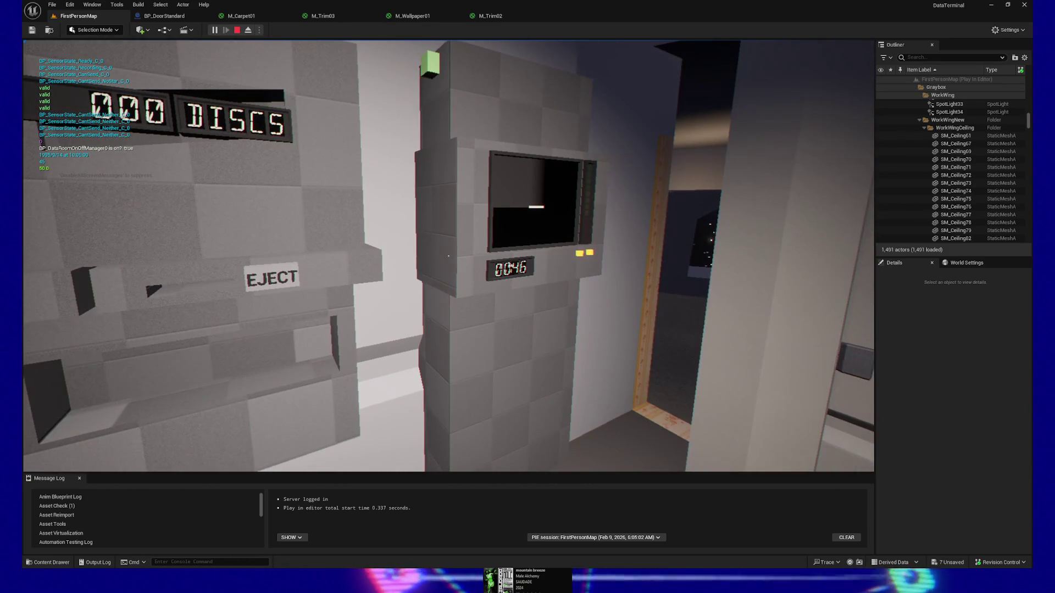
key(s)
key(s)
key(w)
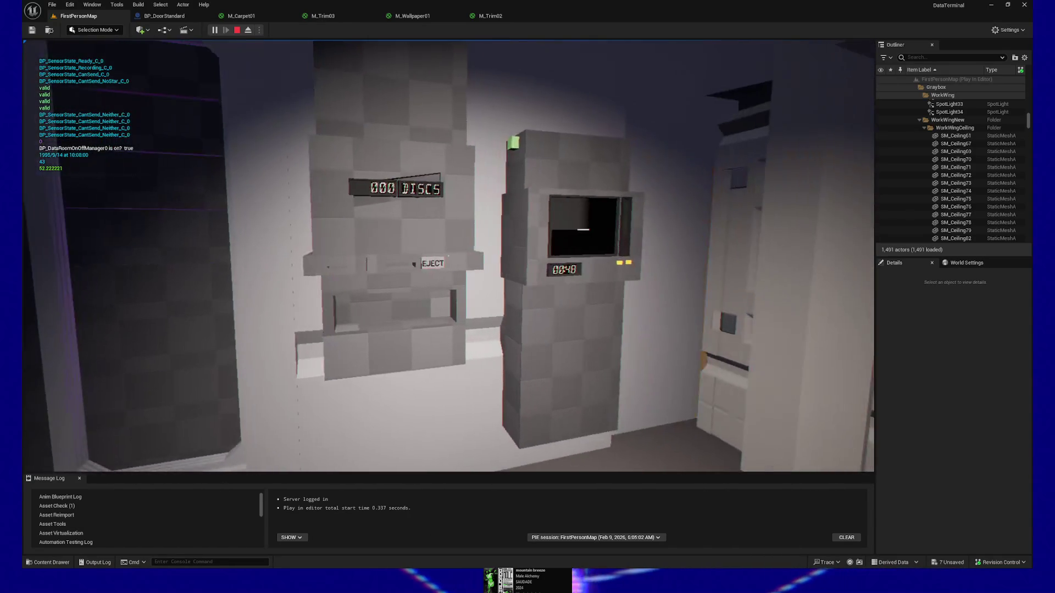
key(d)
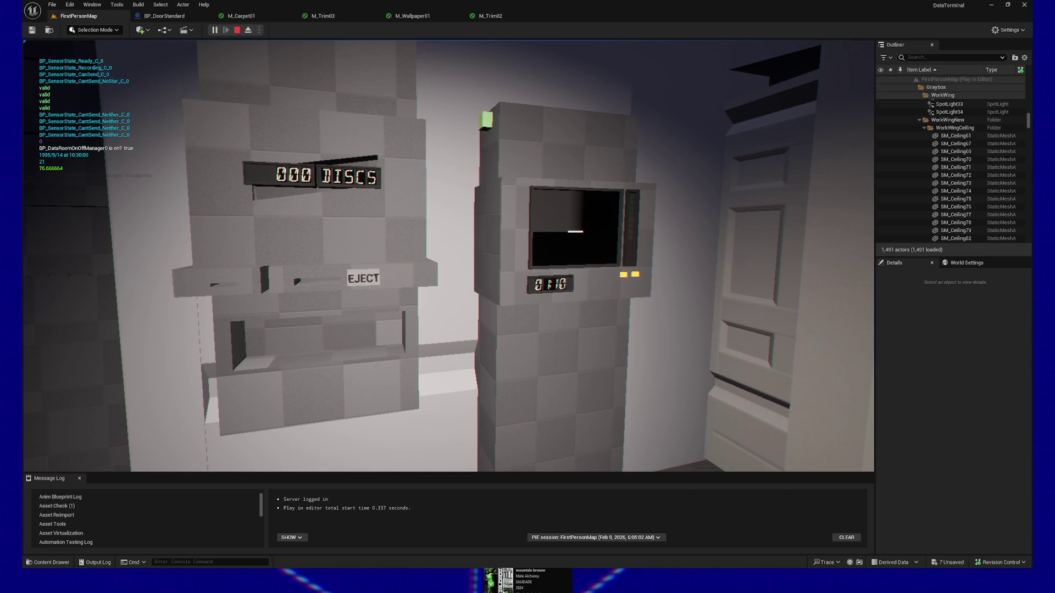
- Line up in front of the EJECT machine and eject the Processed Data C disc
key(w)
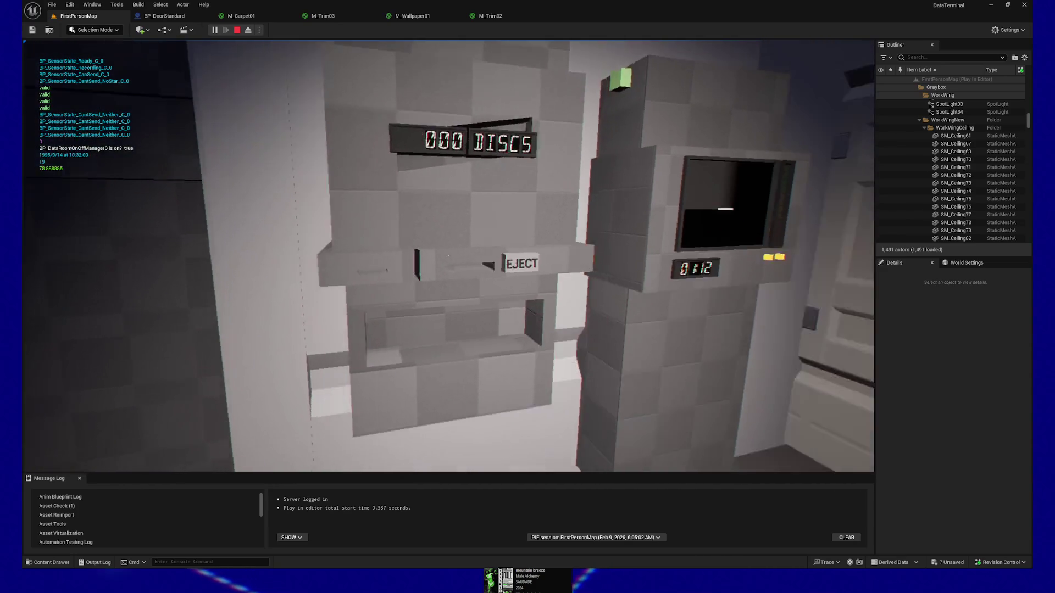
key(w)
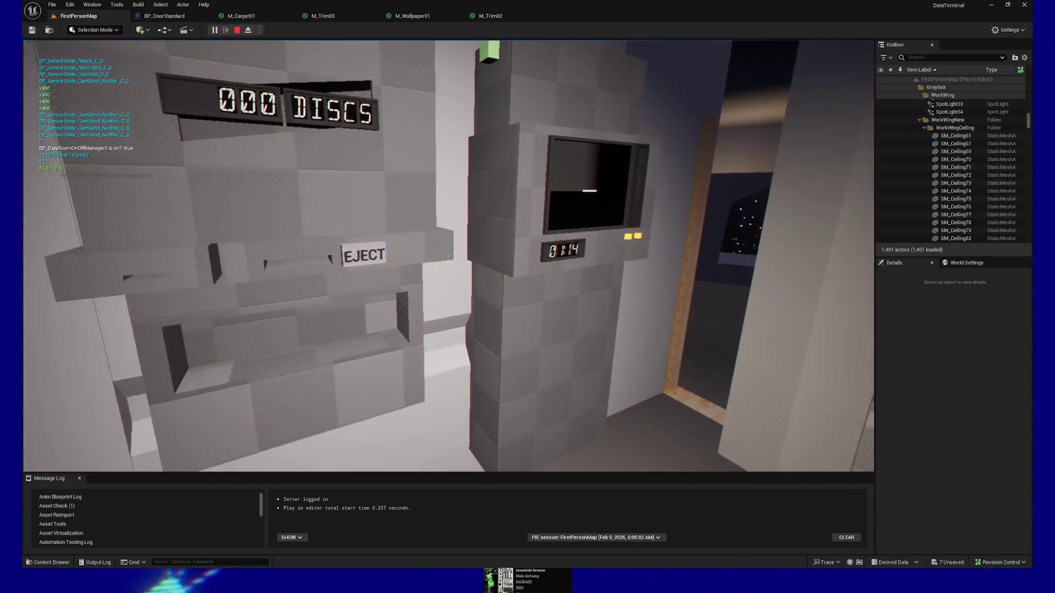
key(w)
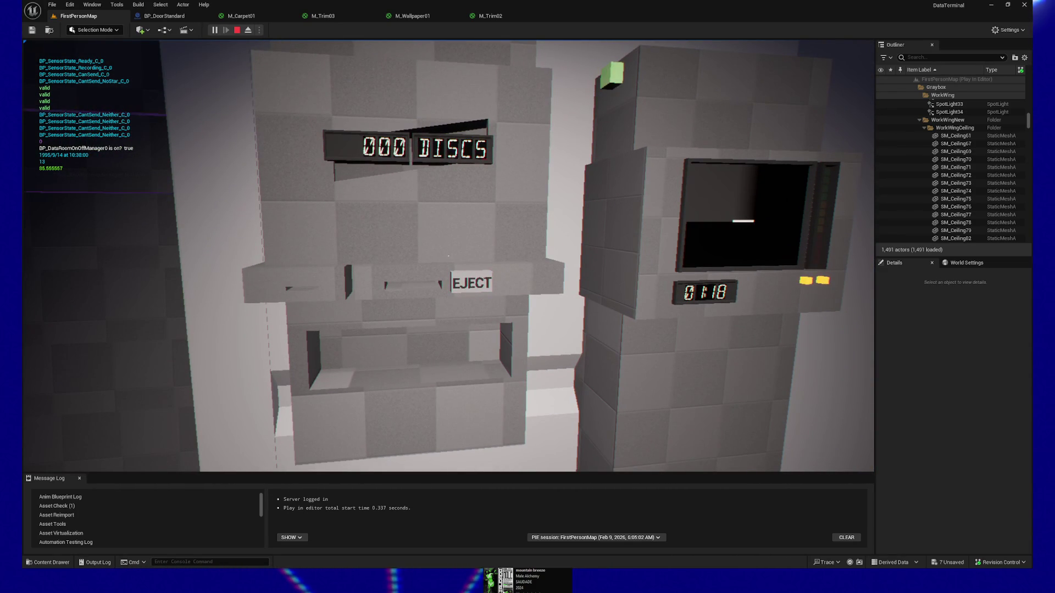
key(w)
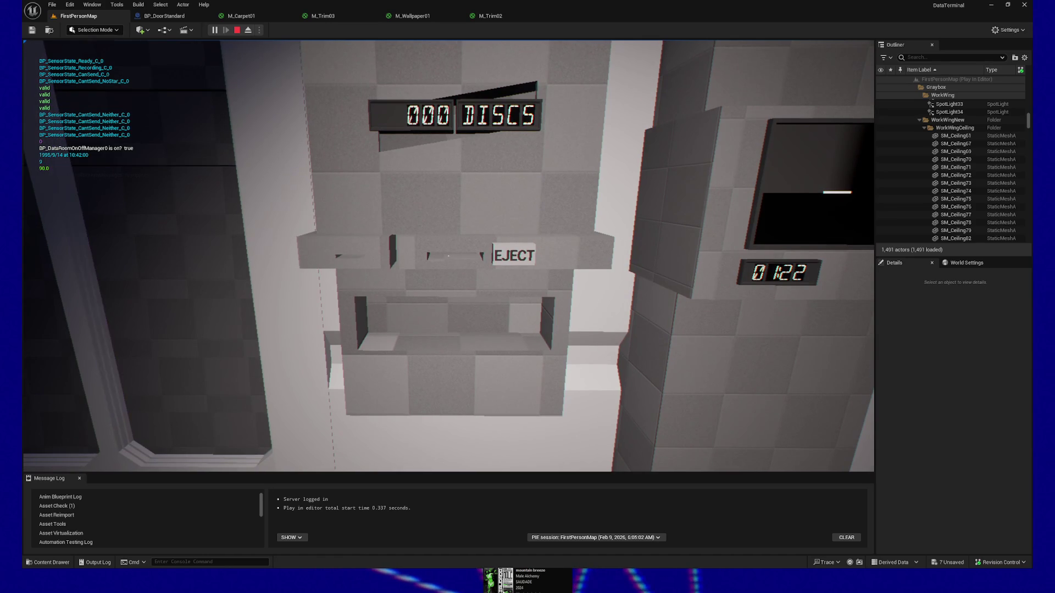
key(d)
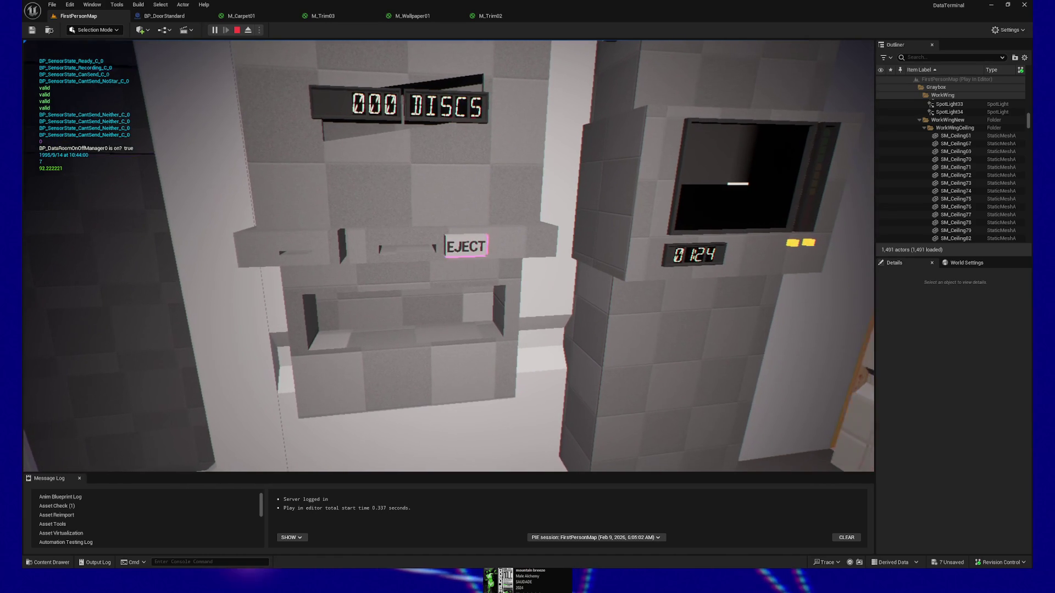
key(d)
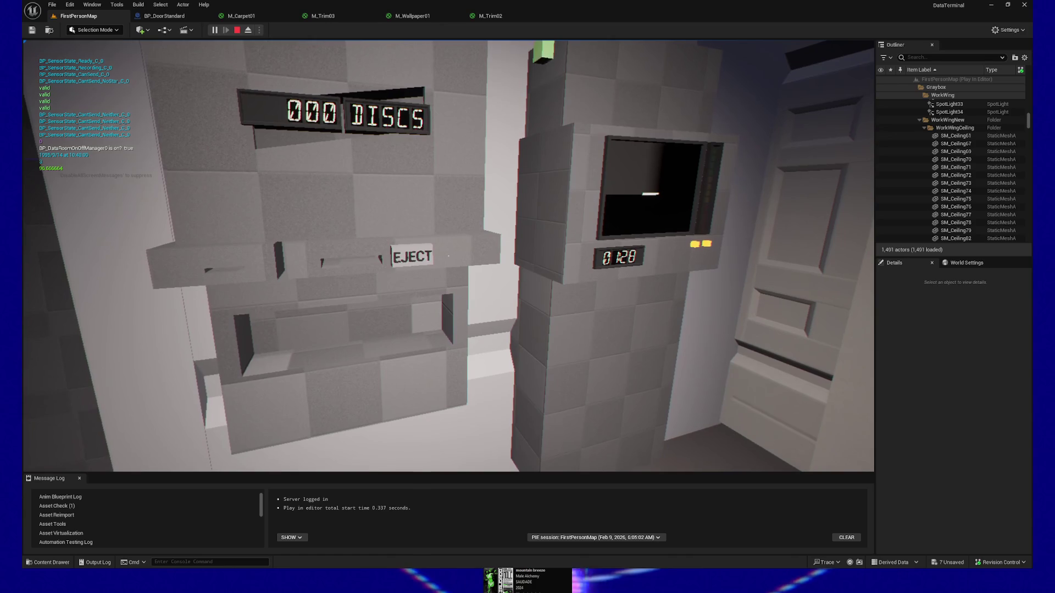
click(449, 255)
- Carry the Processed Data C disc to the item teleporter, insert it and start keying an address
click(449, 256)
key(w)
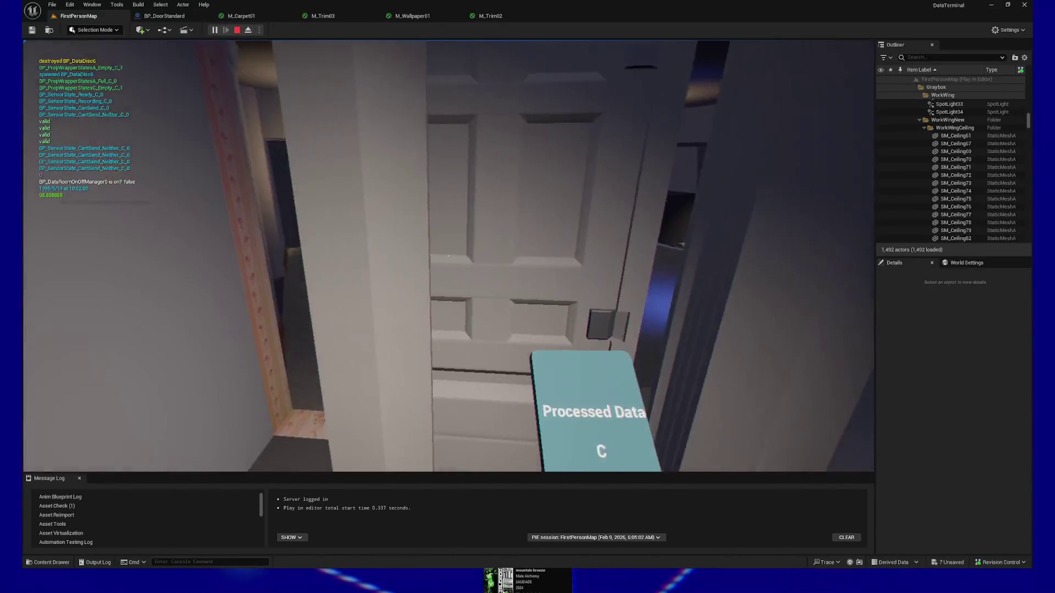
key(w)
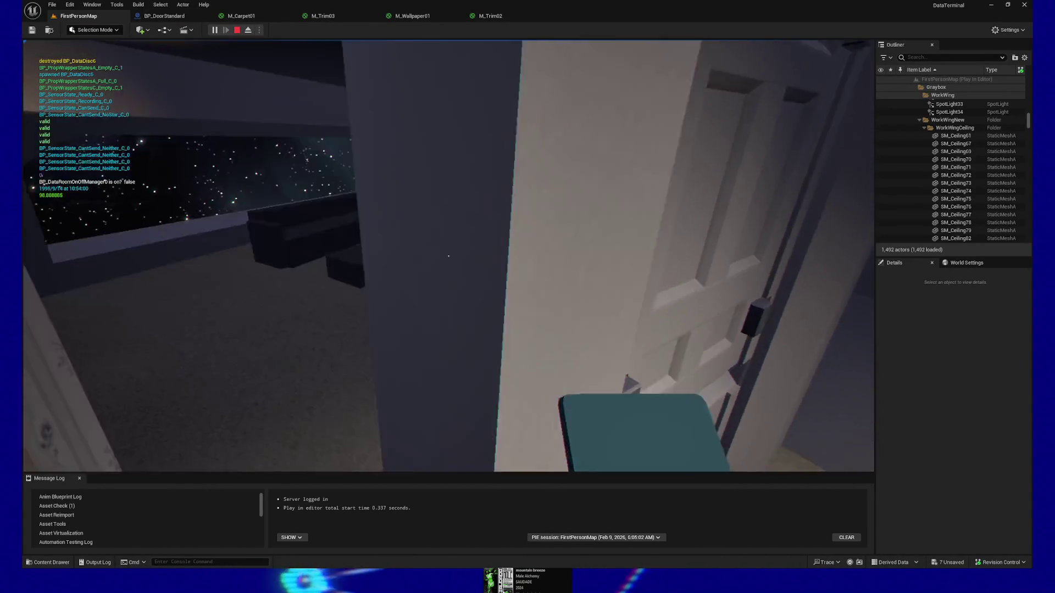
key(w)
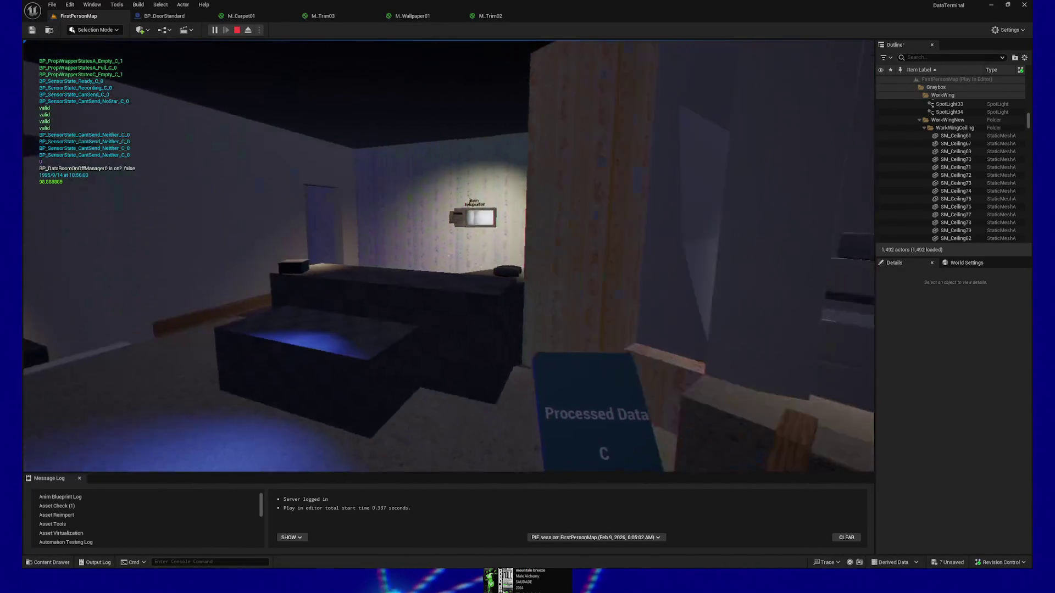
key(w)
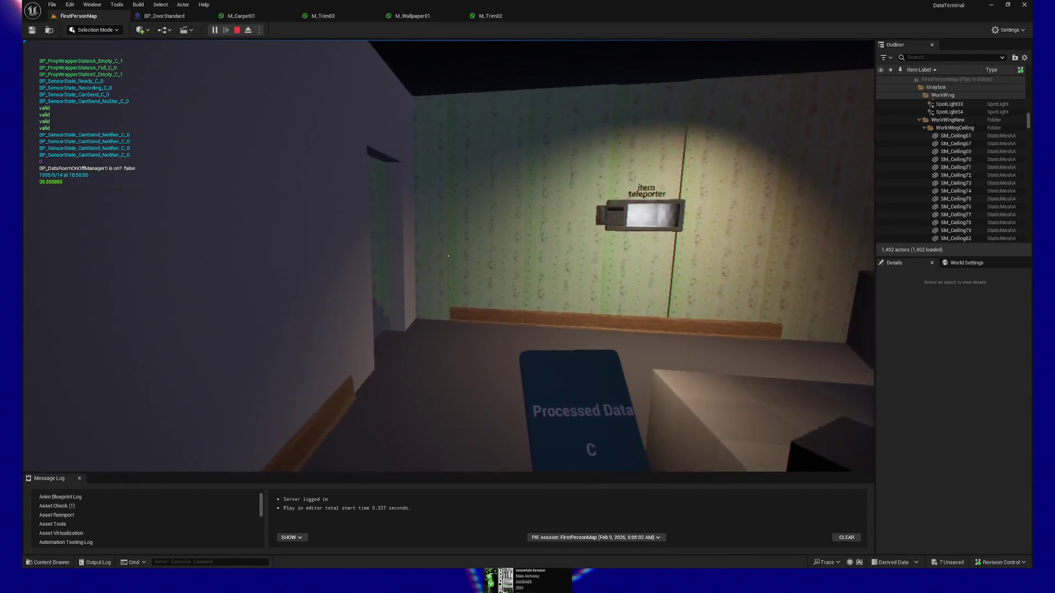
key(w)
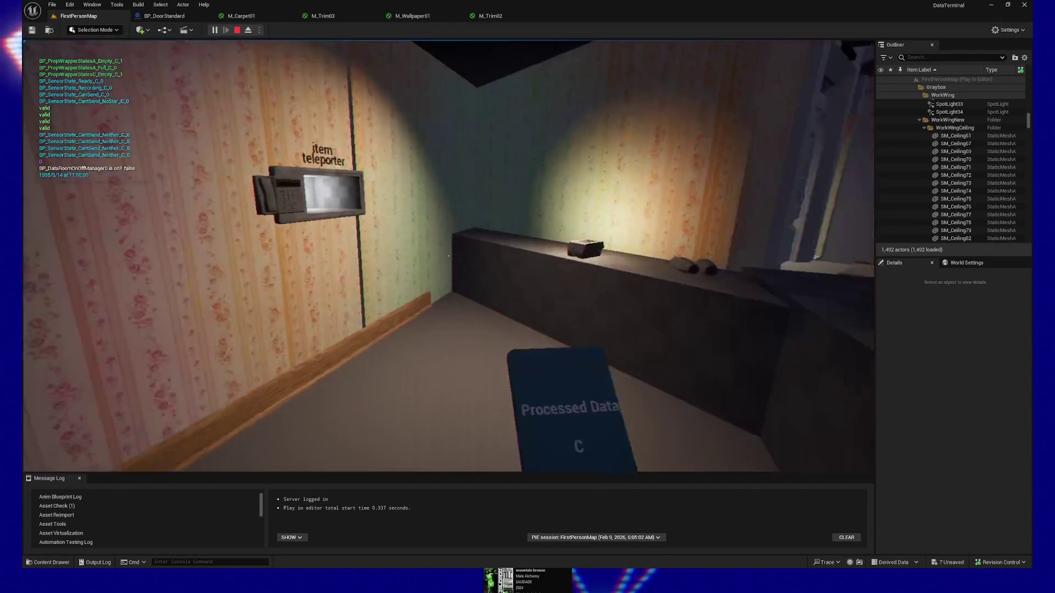
key(w)
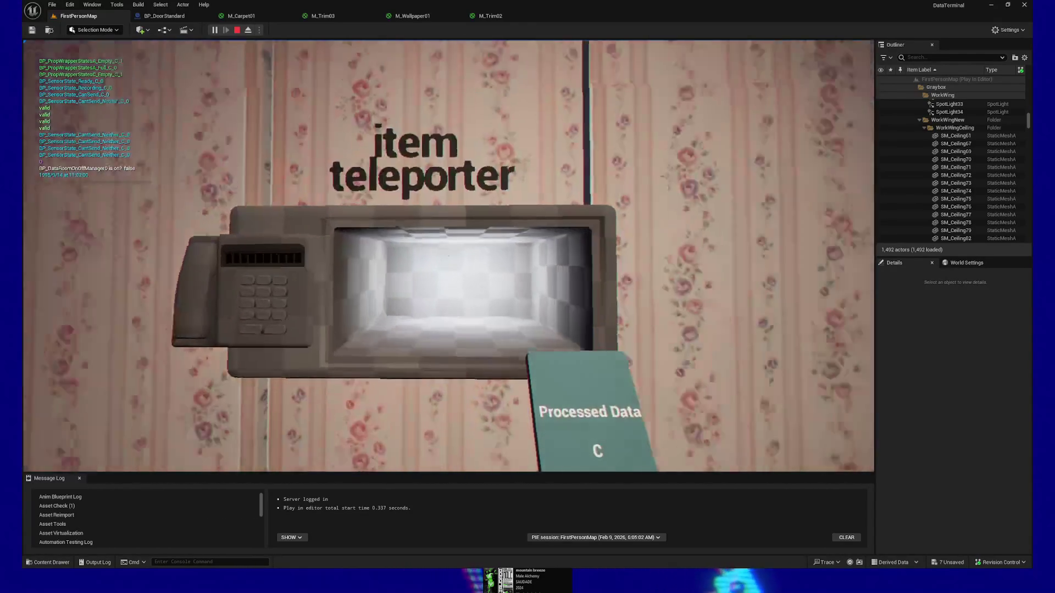
key(e)
key(e)
click(395, 257)
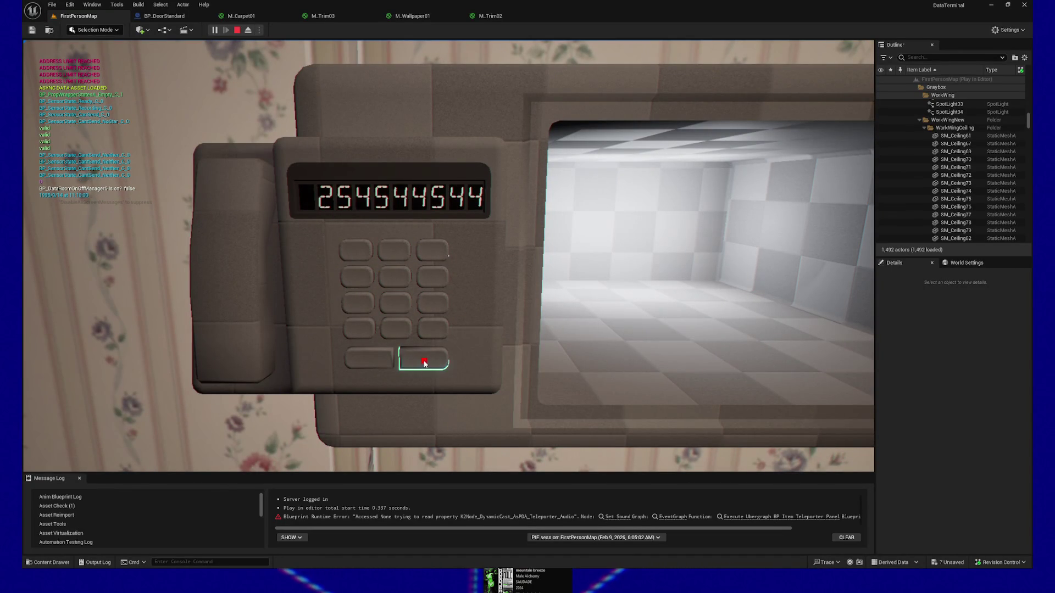
- Leave the keypad, pick up the toaster-like box and drop it by the wall
key(e)
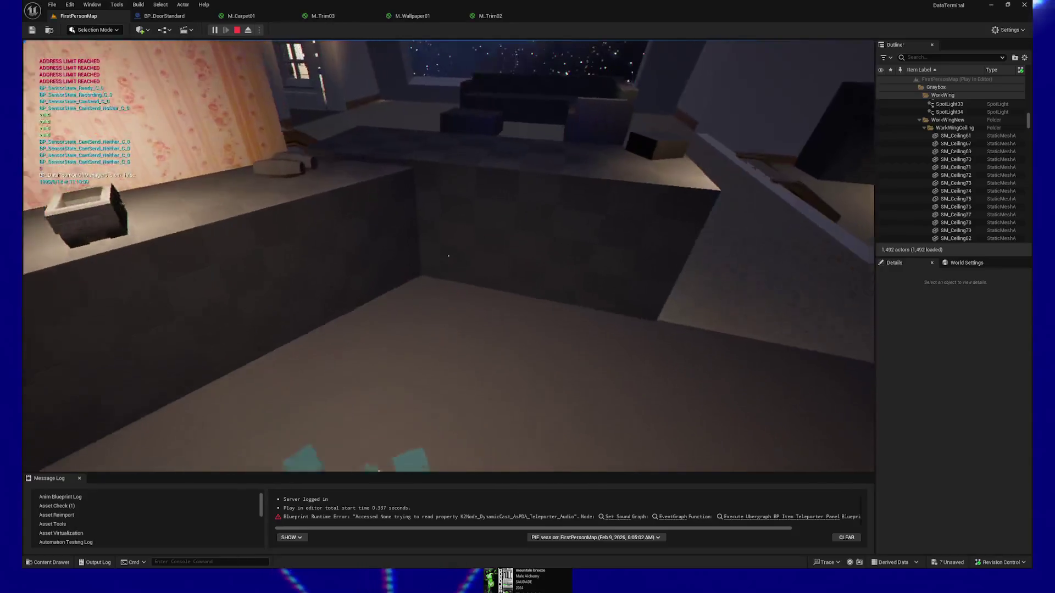
key(e)
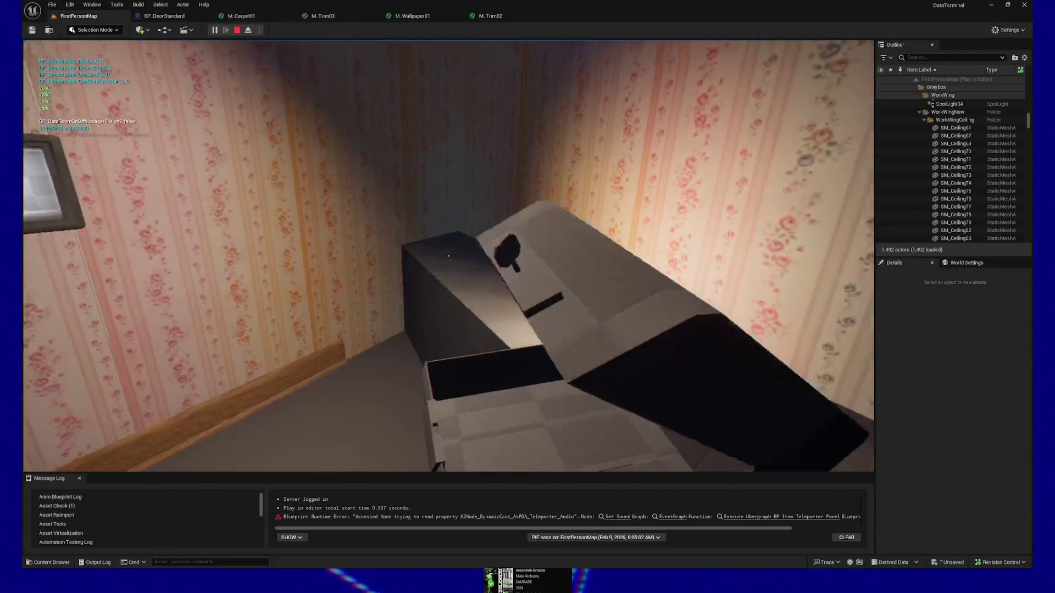
key(e)
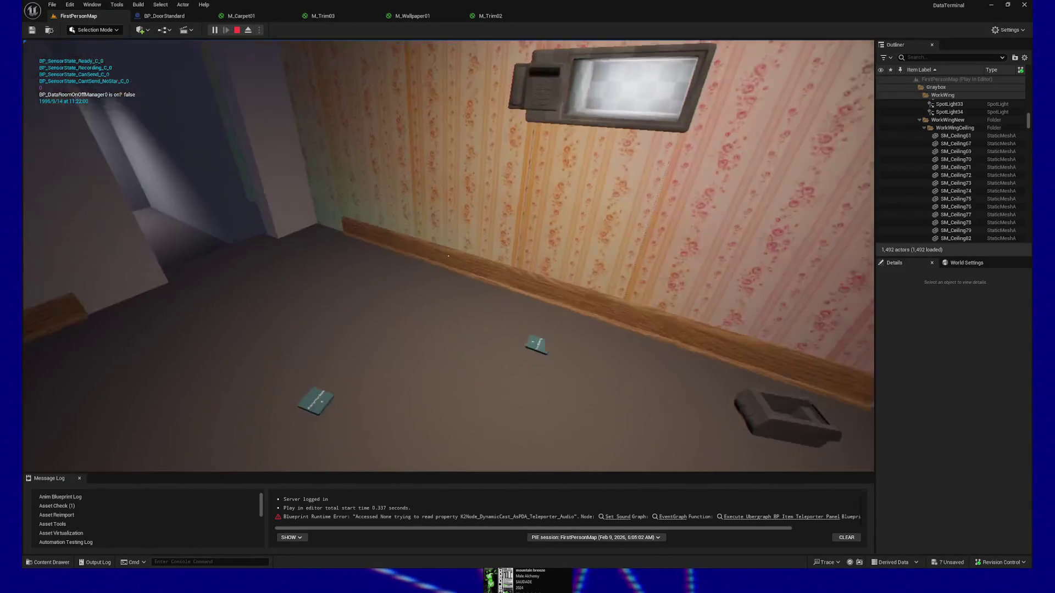
- Walk into the starry-window lounge and look around toward the room with stairs
key(w)
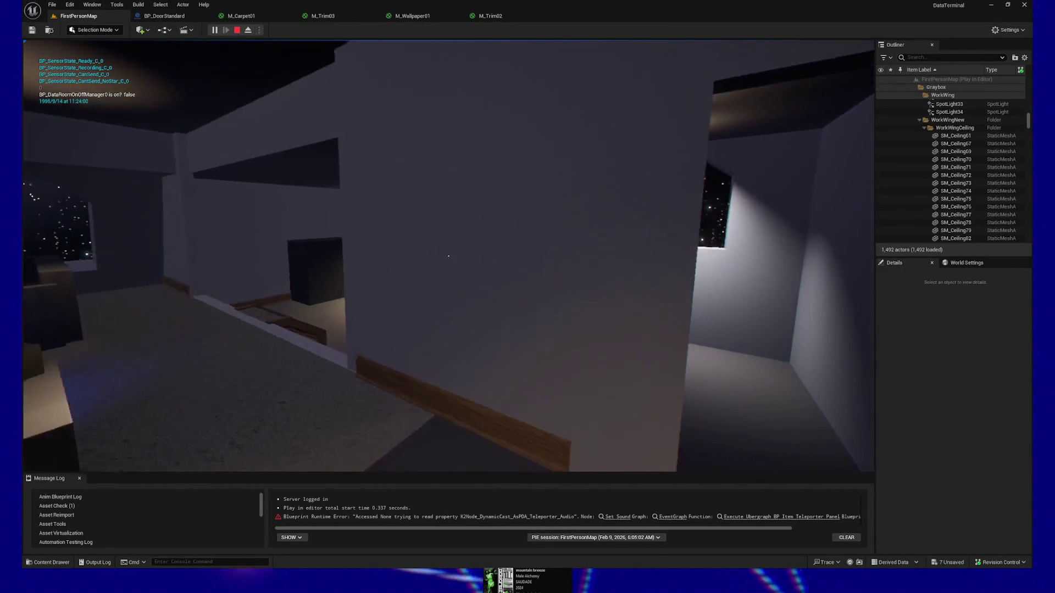
key(w)
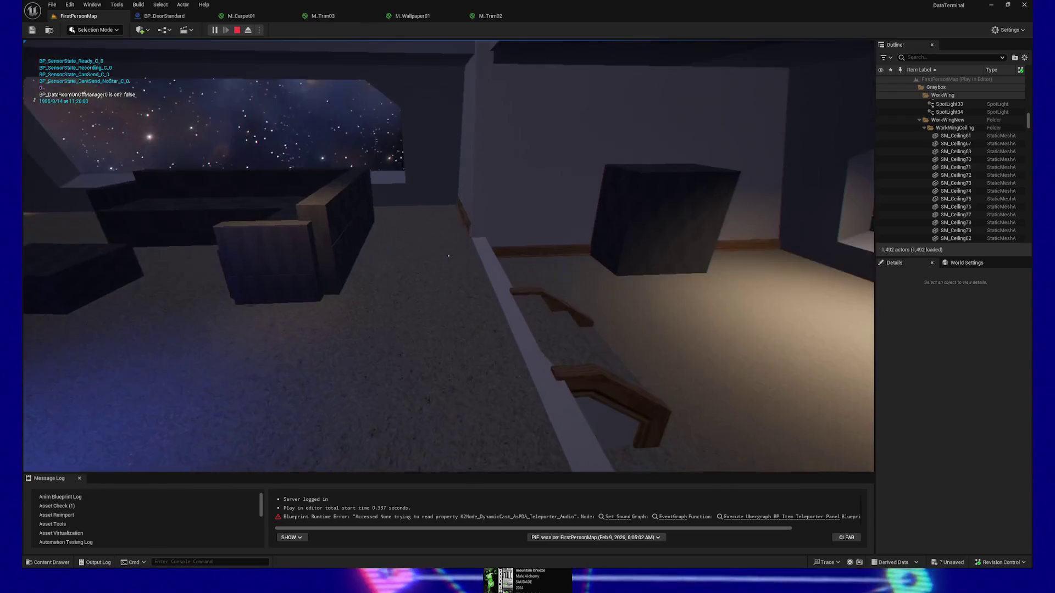
key(w)
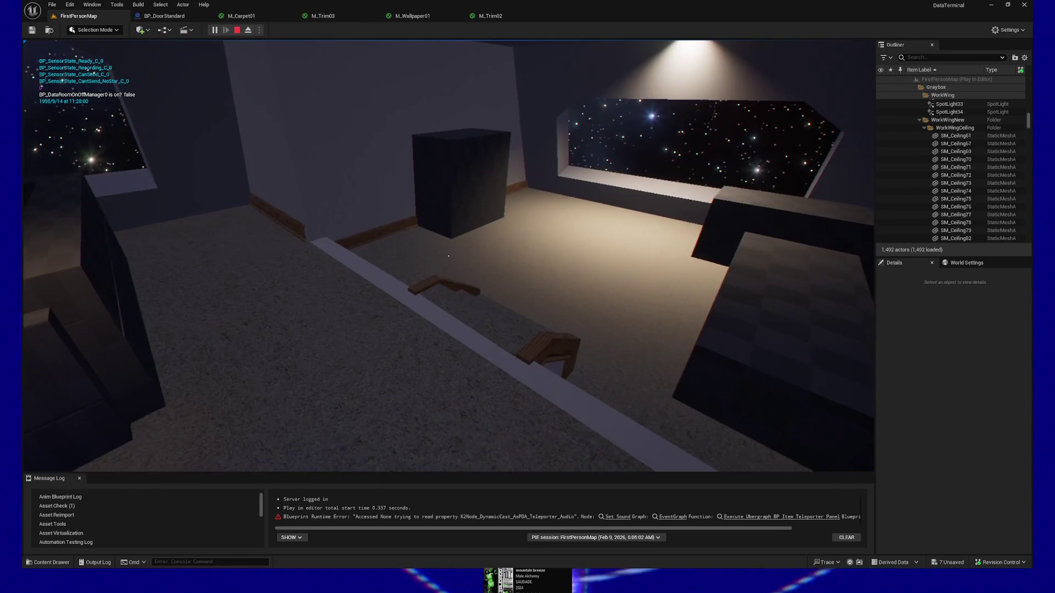
key(s)
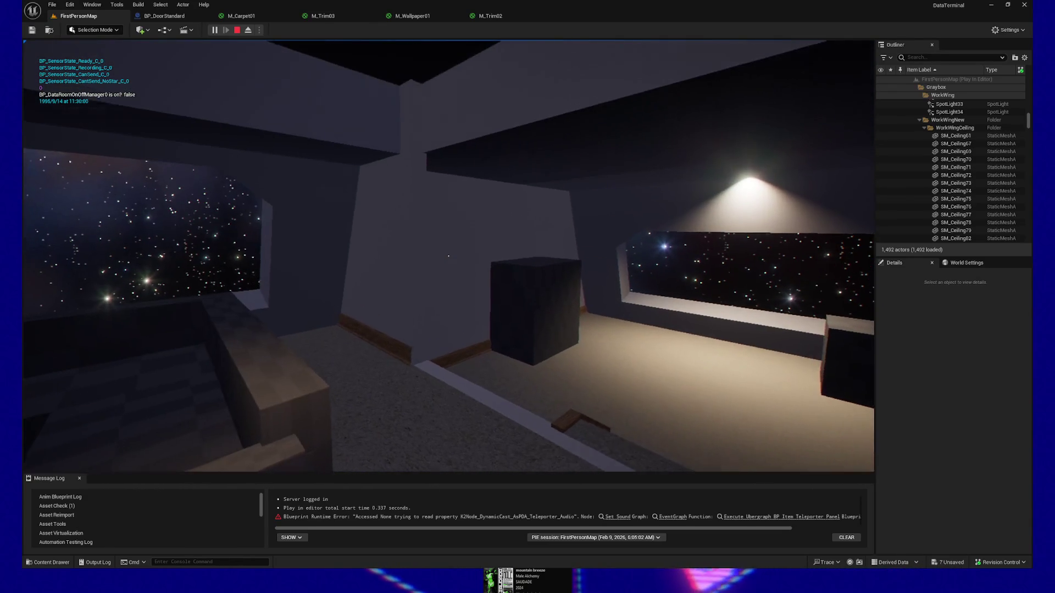
key(w)
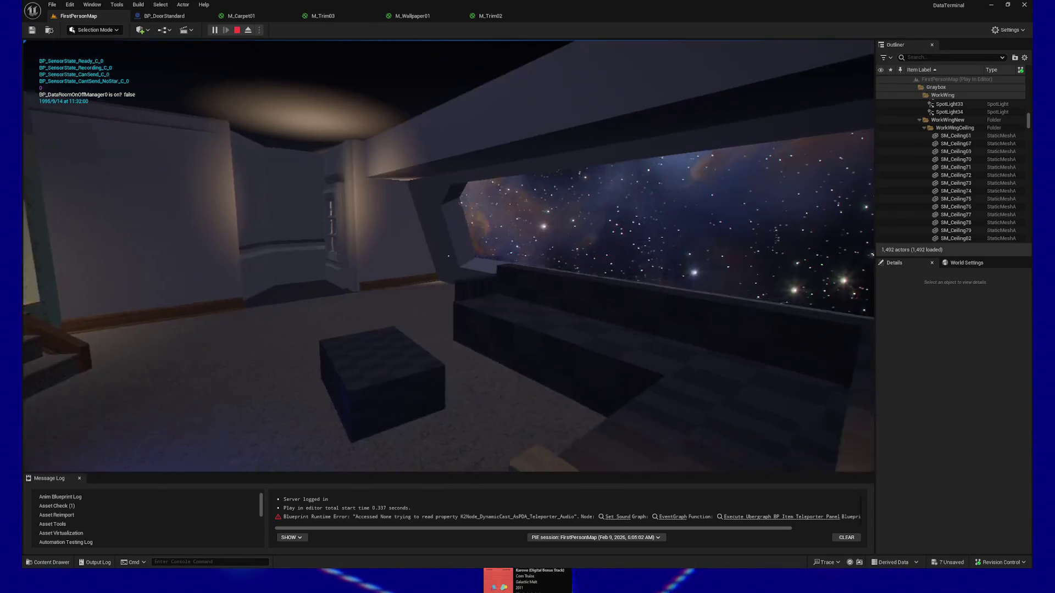
key(d)
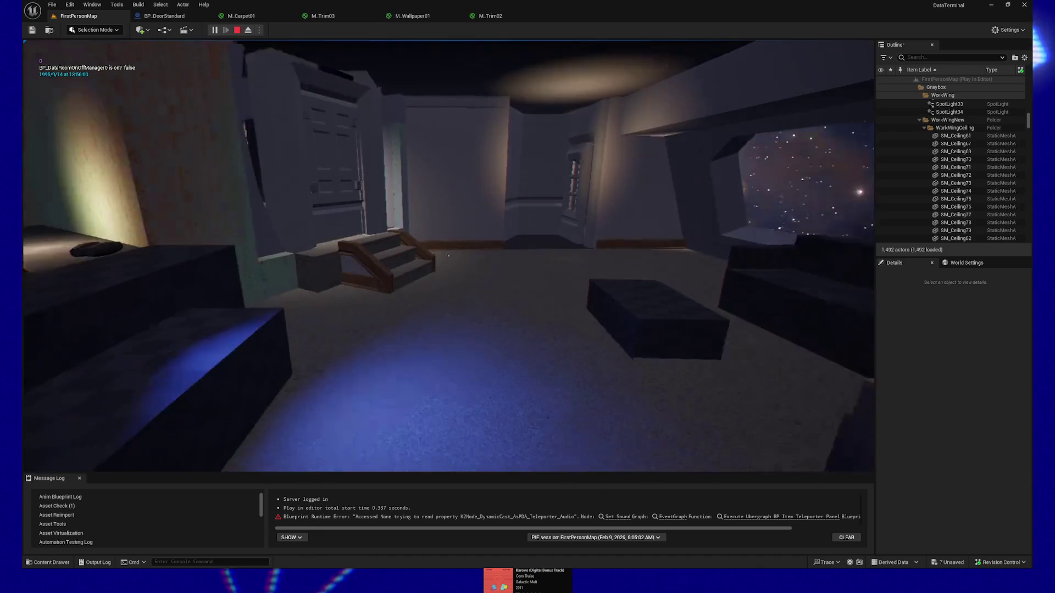
- After viewing the lounge stairs, pause the game to show the GAME PAUSED menu
key(Escape)
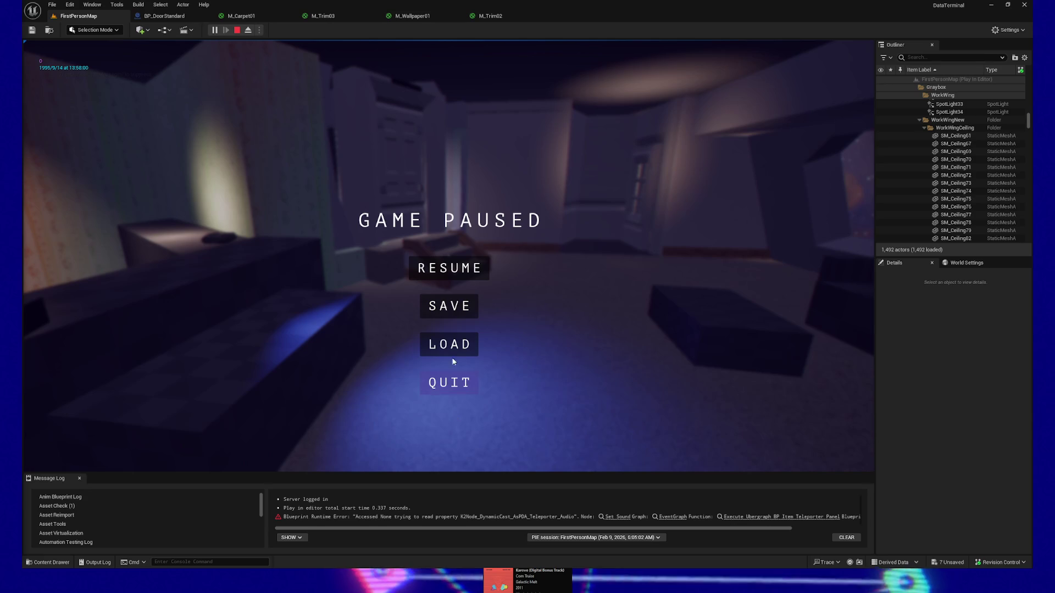
- Resume the game and walk up to the foot of the lounge stairs
click(450, 268)
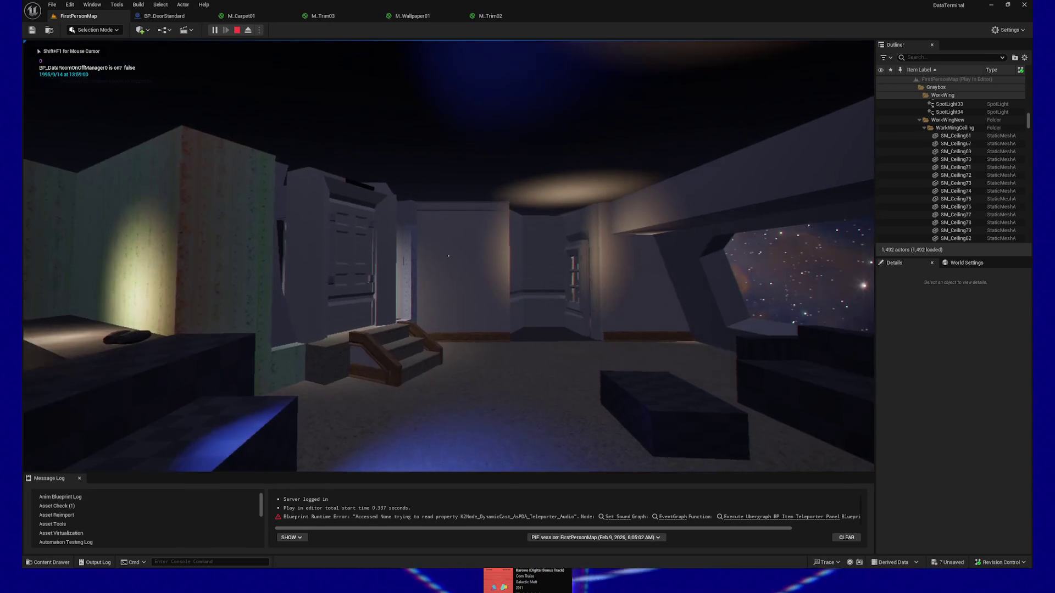
key(w)
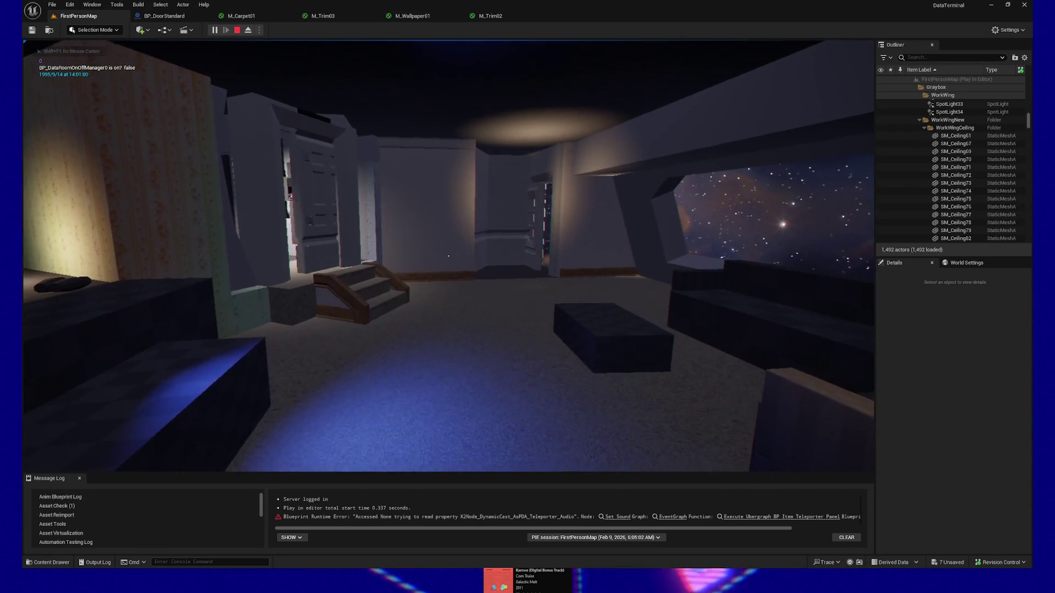
key(w)
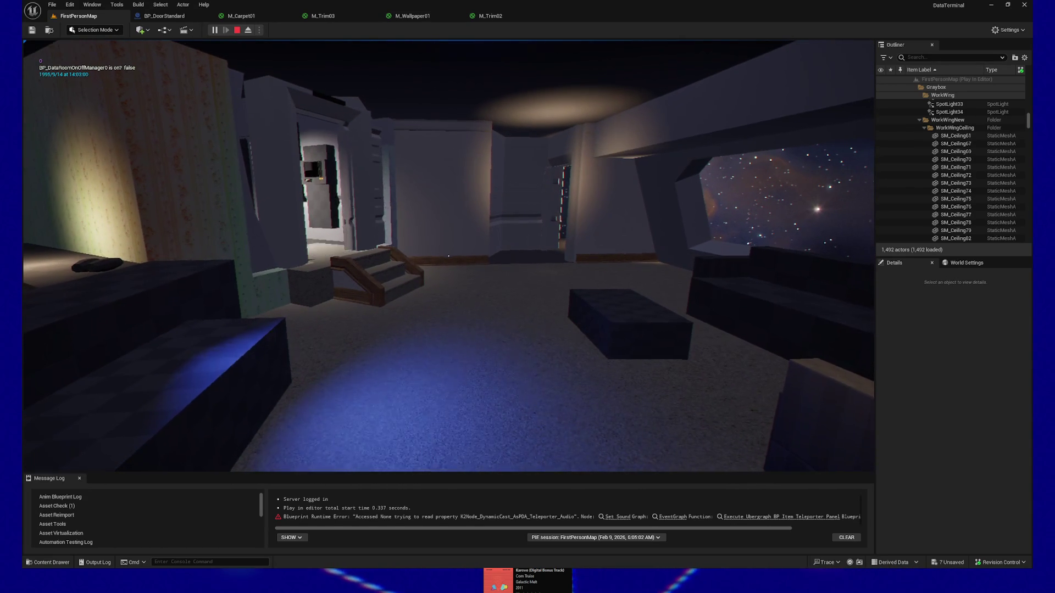
key(w)
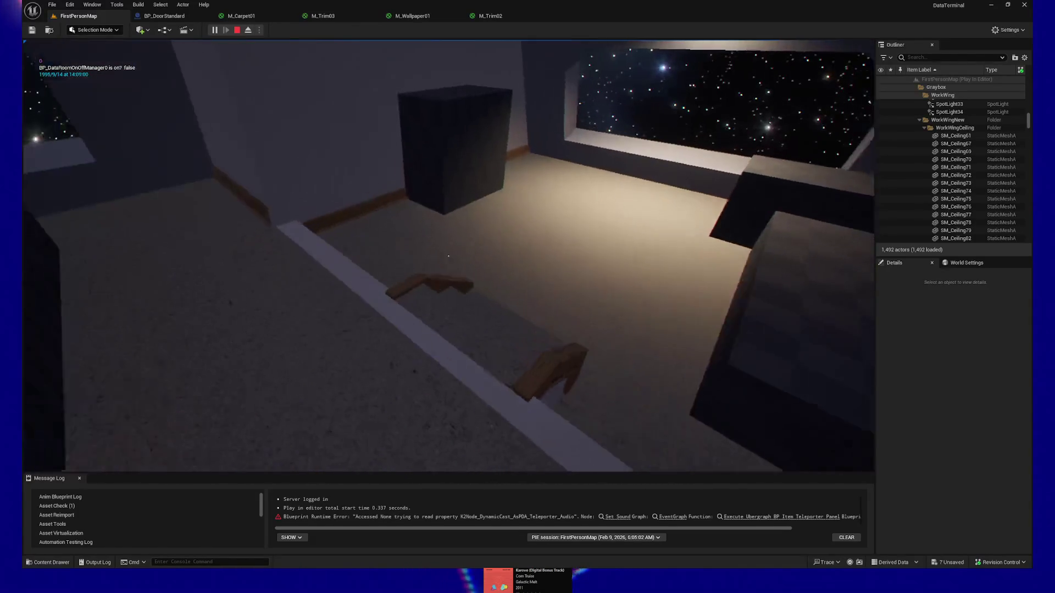
key(w)
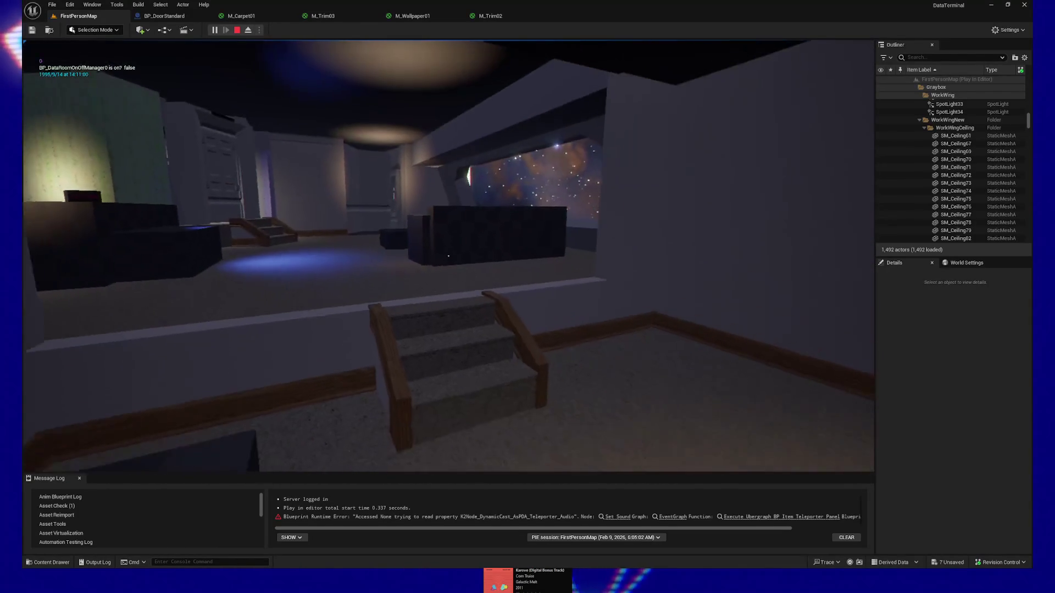
- Quit the play session, turn the editor view toward the stairs, and return to Blender
key(Escape)
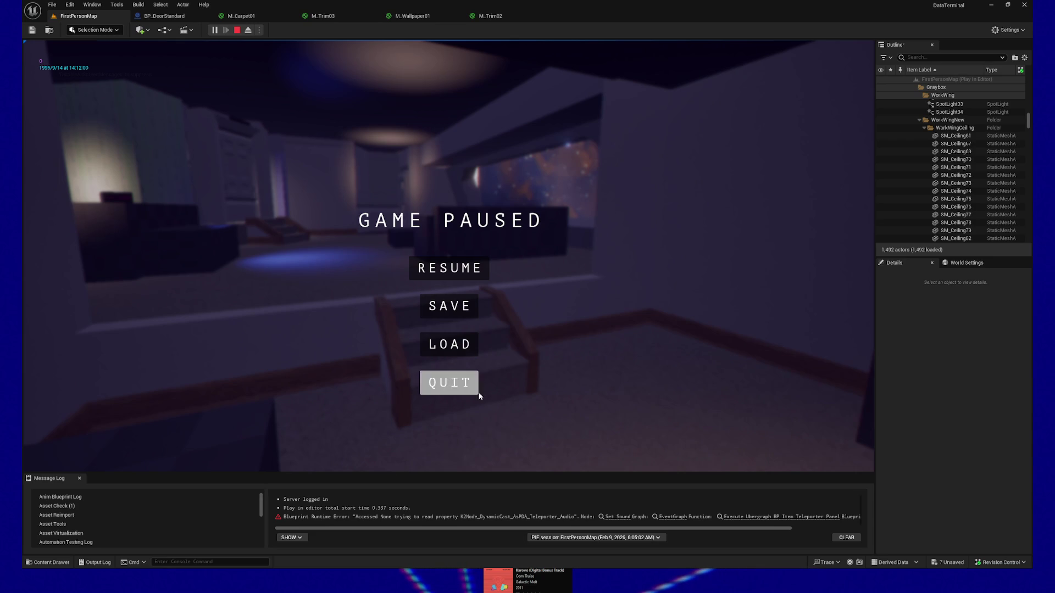
click(442, 383)
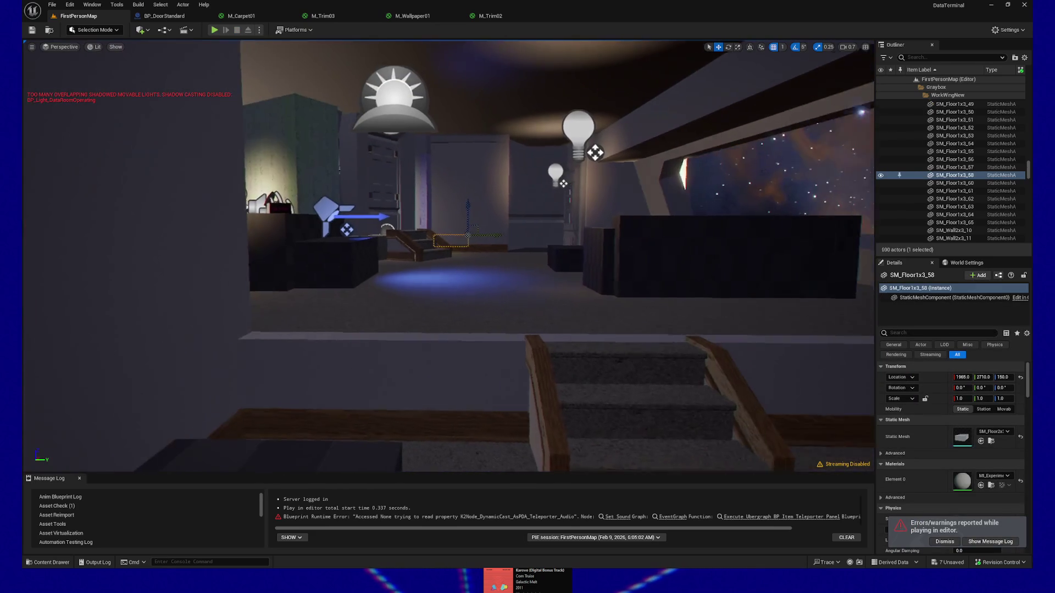
drag(603, 390, 583, 390)
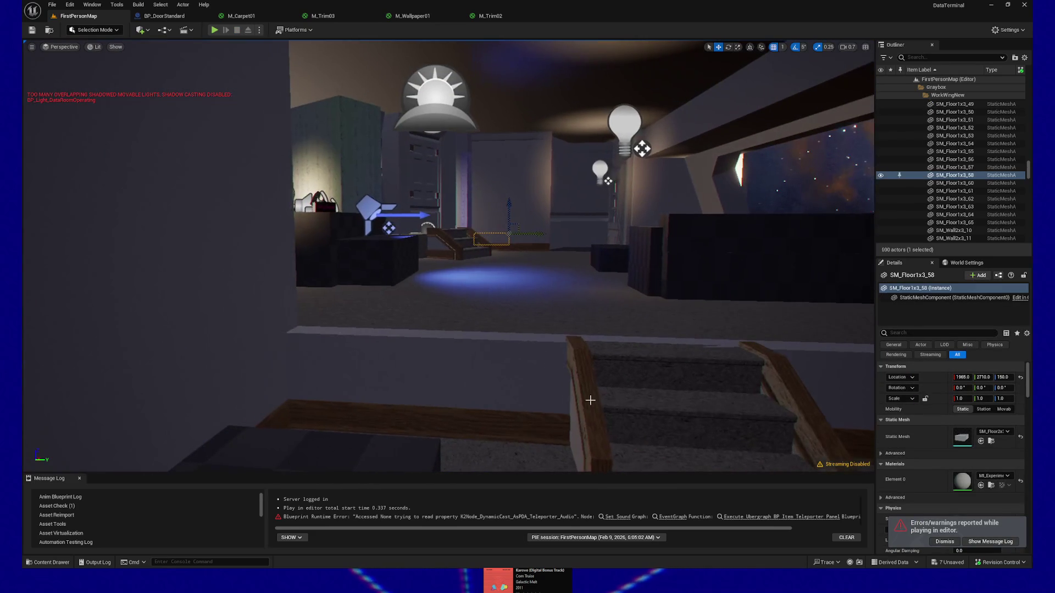
drag(651, 357, 662, 331)
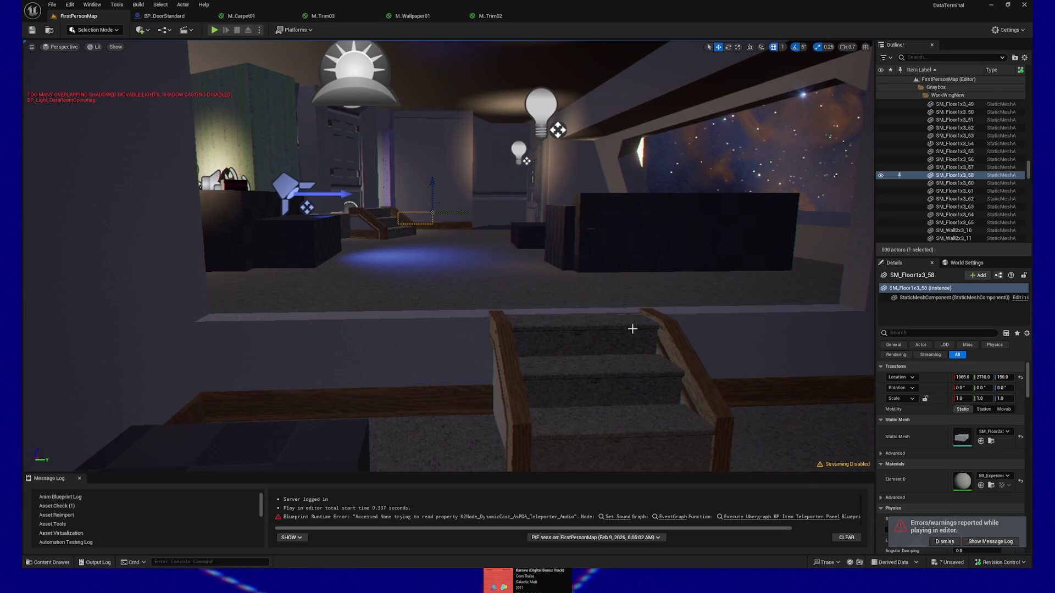
key(alt+Tab)
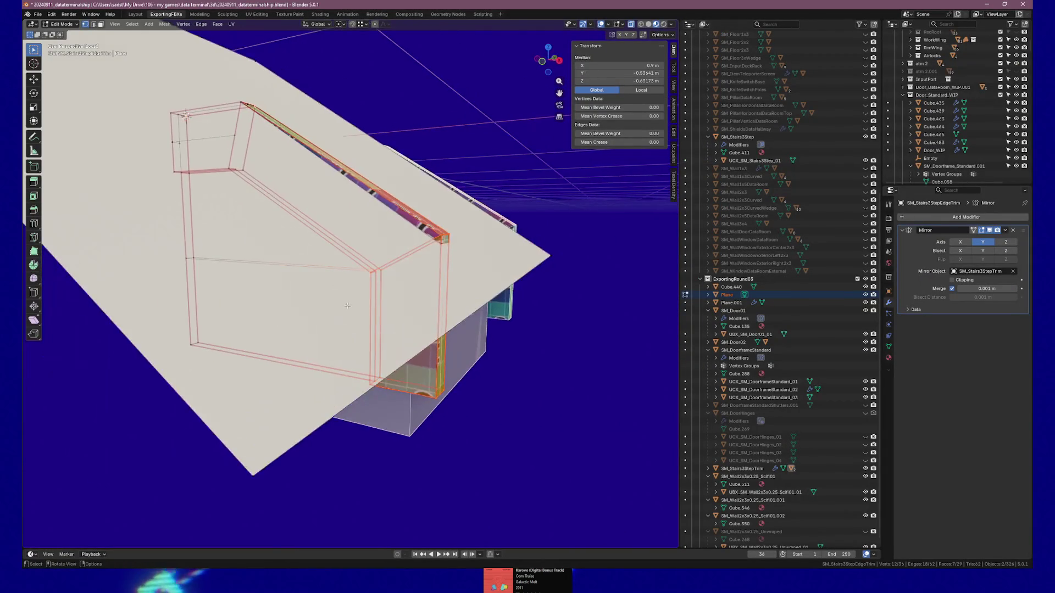
- Switch to Front Orthographic, zoom in on the trim's lower right end and clear the vertex selection
key(KP_1)
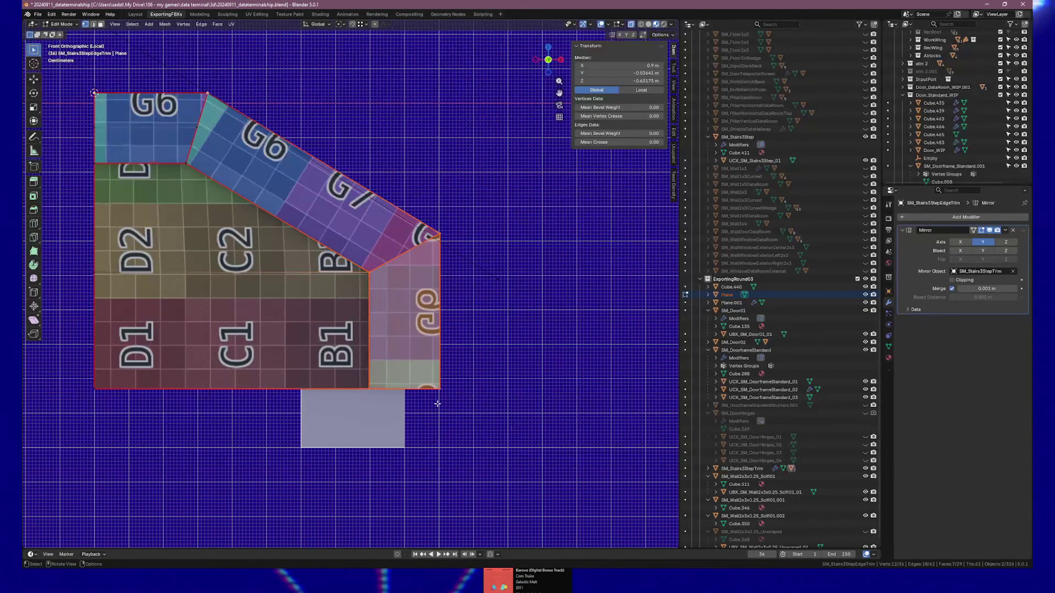
scroll(436, 403, up, 1)
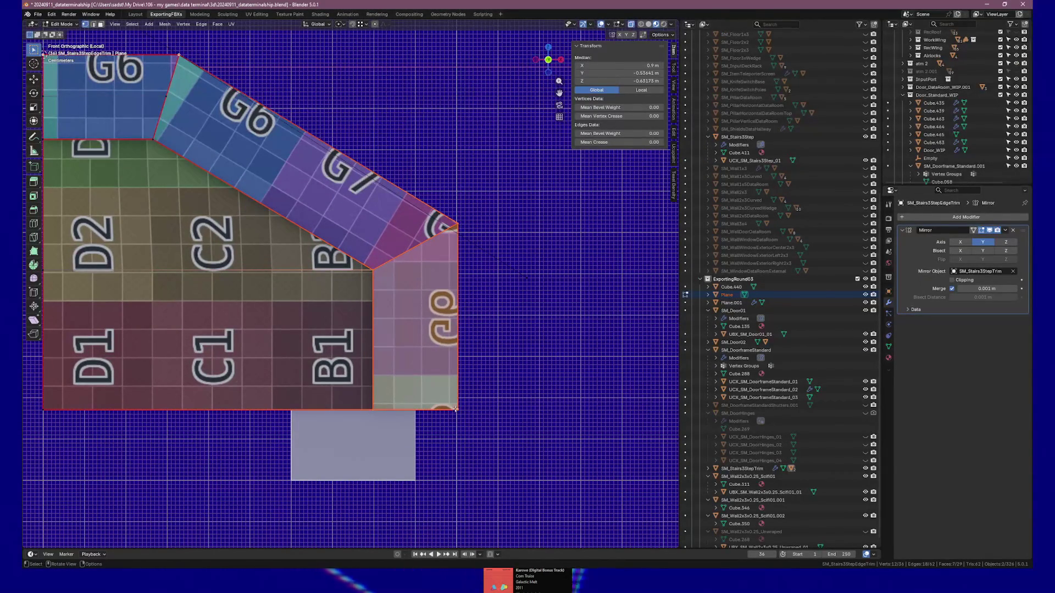
scroll(463, 418, up, 3)
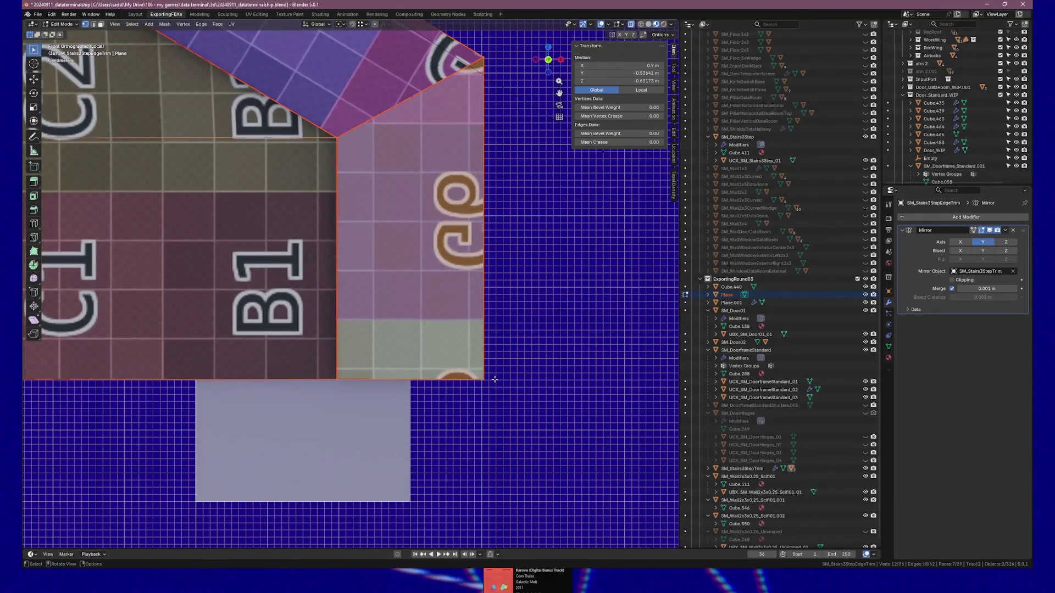
click(495, 379)
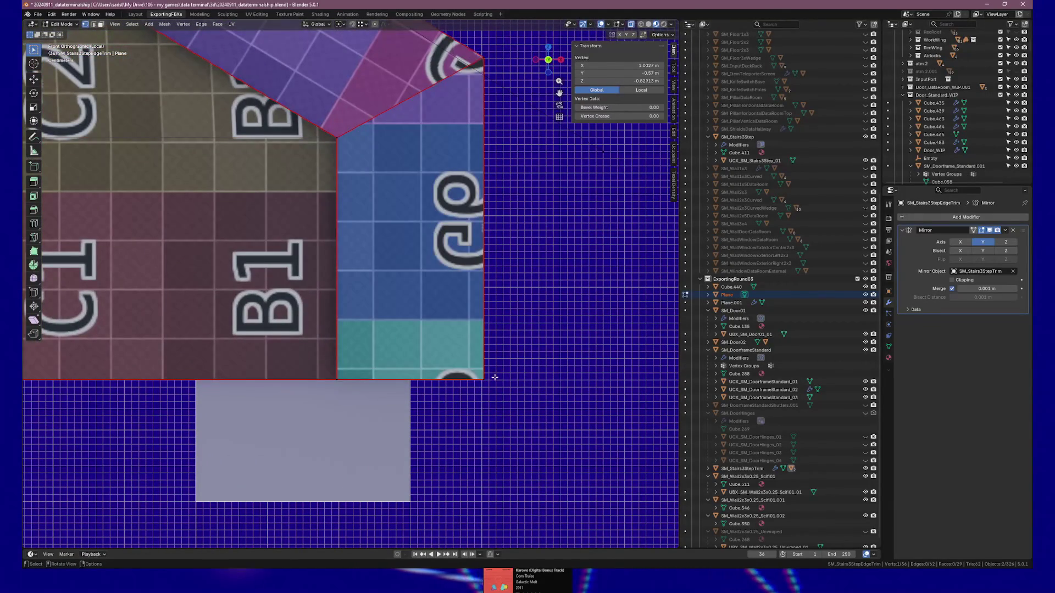
scroll(494, 374, down, 2)
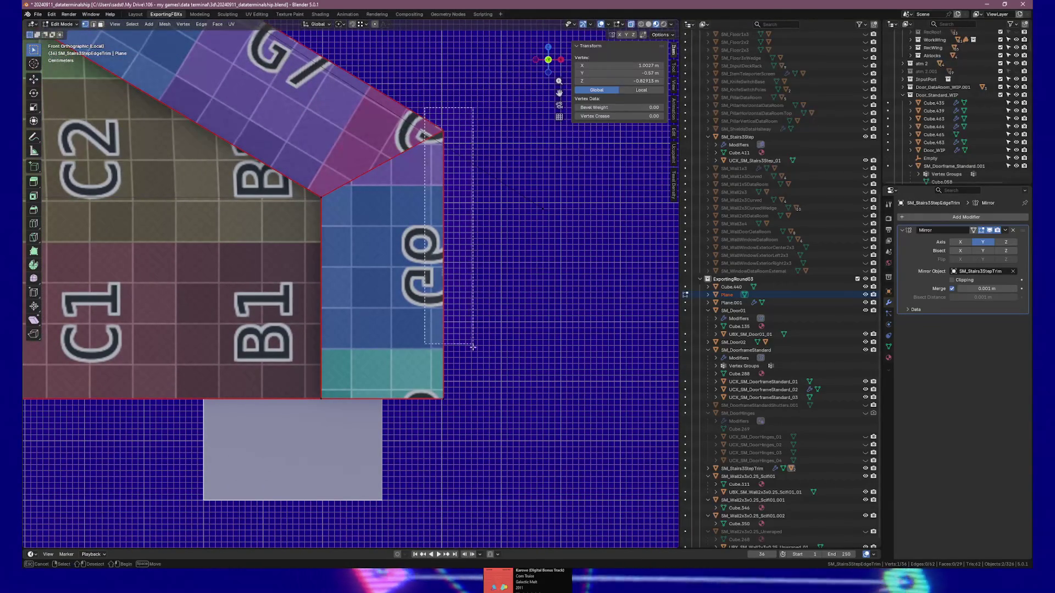
key(ctrl+KP_Add)
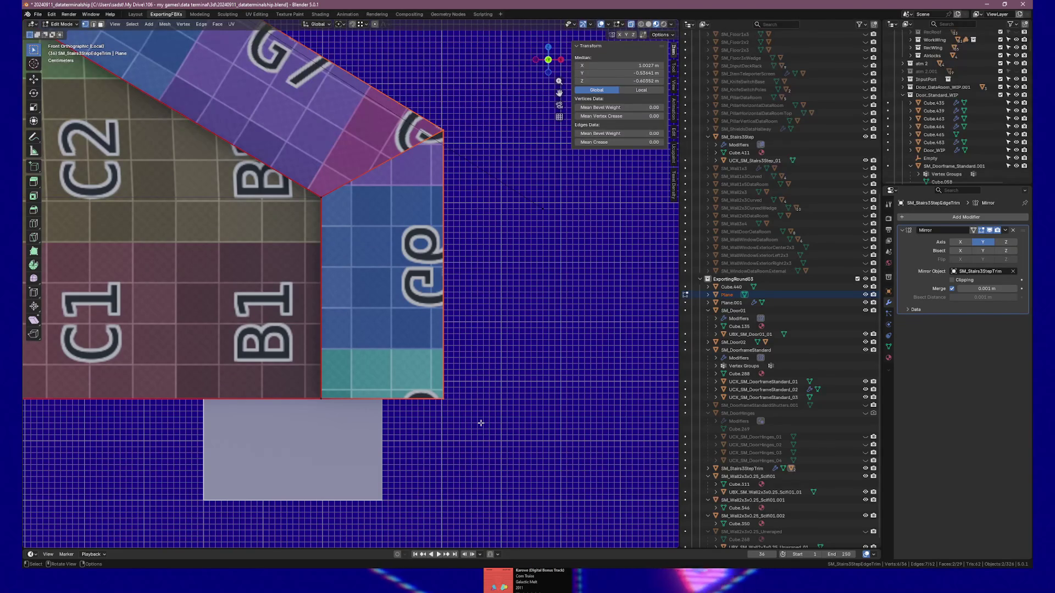
click(501, 388)
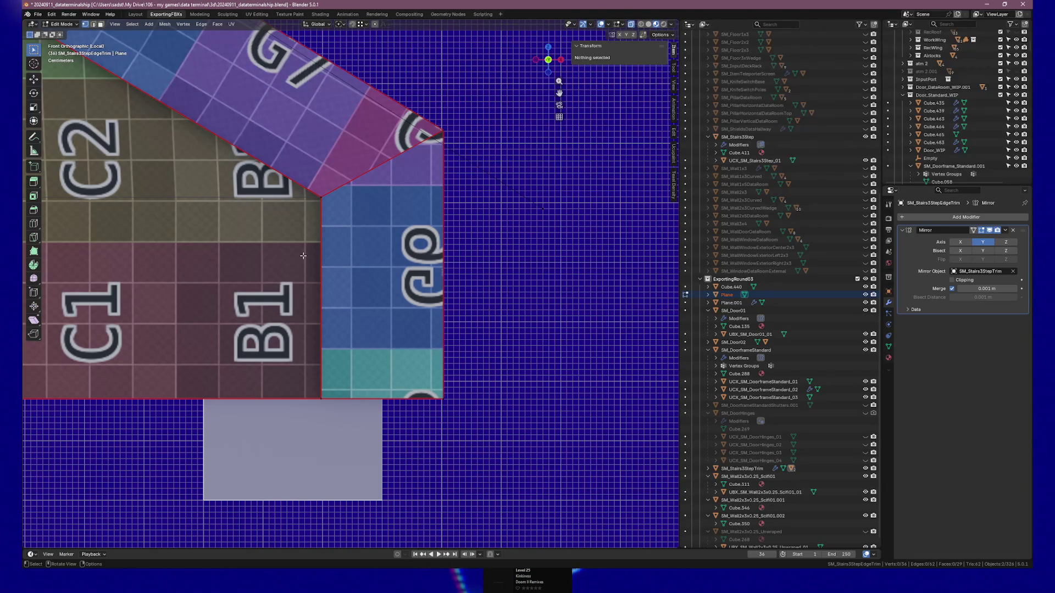
- Box-select the trim's right-end vertices, trying a Z of -0.6 m then undoing it
scroll(303, 256, up, 2)
scroll(334, 296, down, 3)
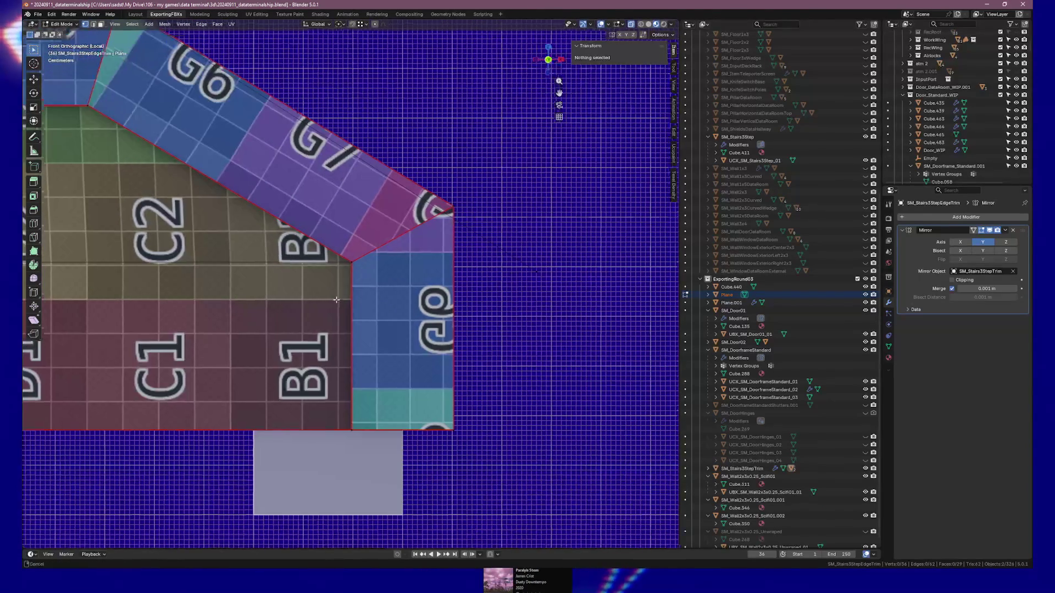
scroll(434, 431, up, 2)
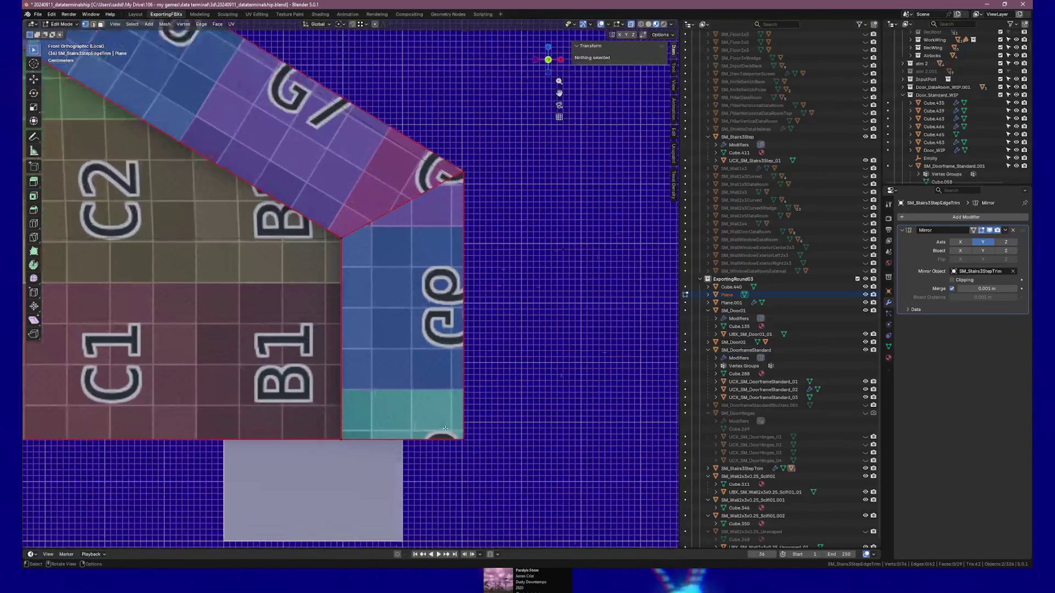
scroll(443, 428, down, 2)
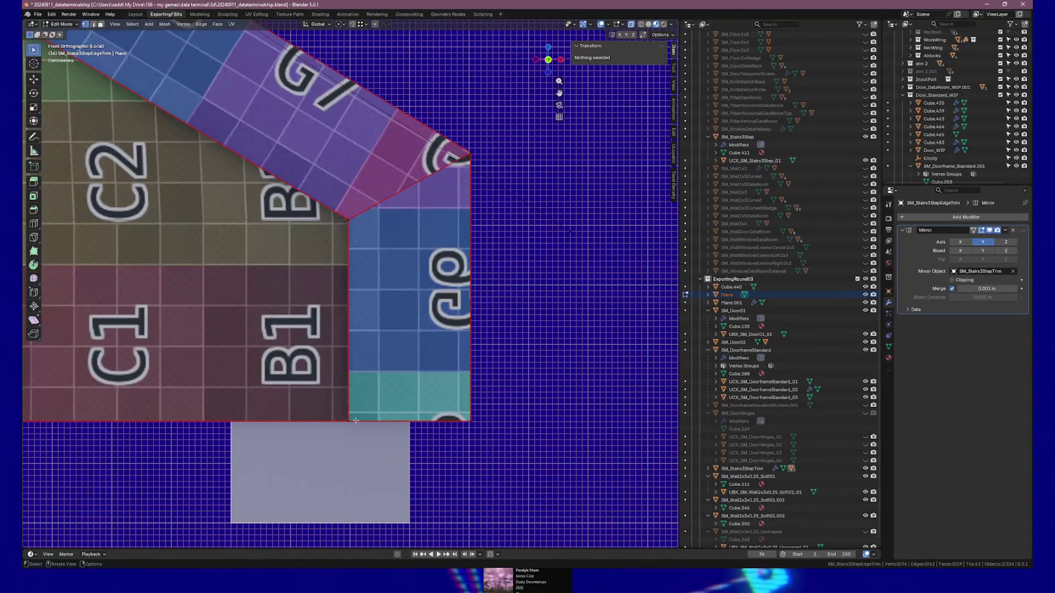
drag(495, 457, 441, 158)
click(624, 81)
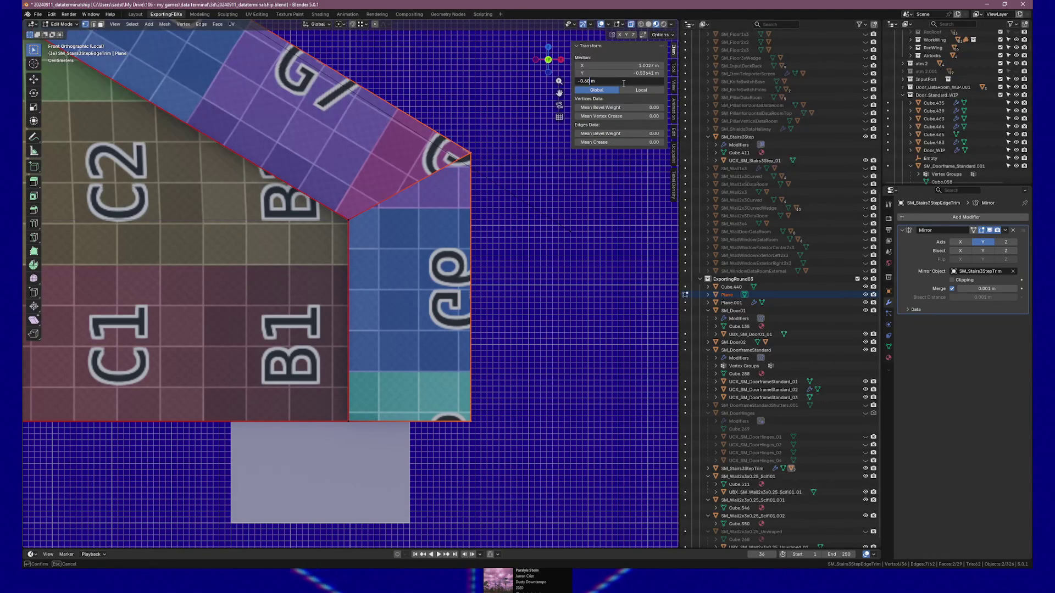
key(Return)
key(ctrl+z)
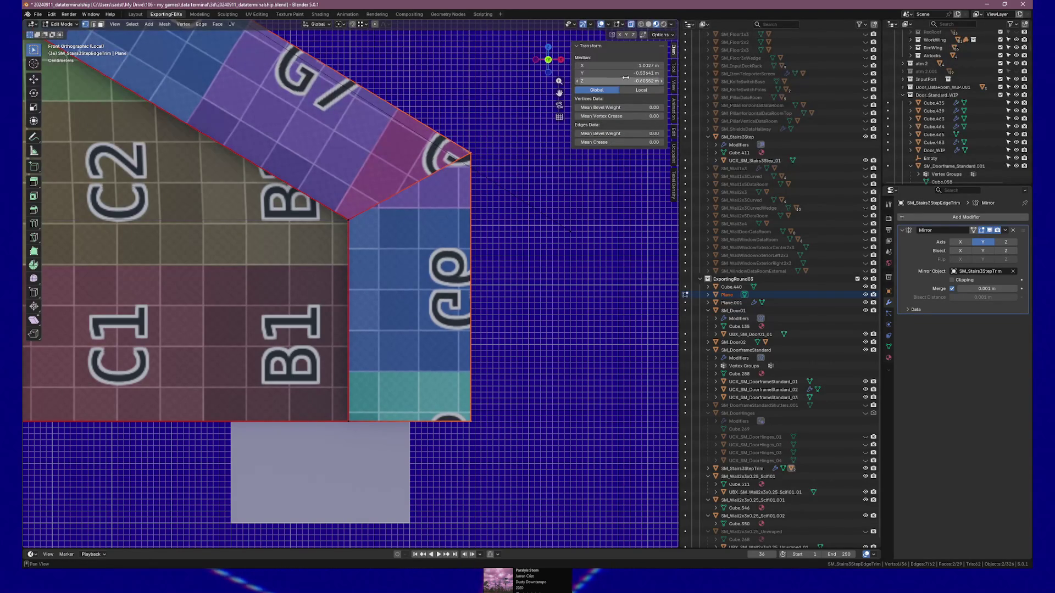
- Set the selected vertices' median X to exactly 1 m
click(622, 65)
click(626, 67)
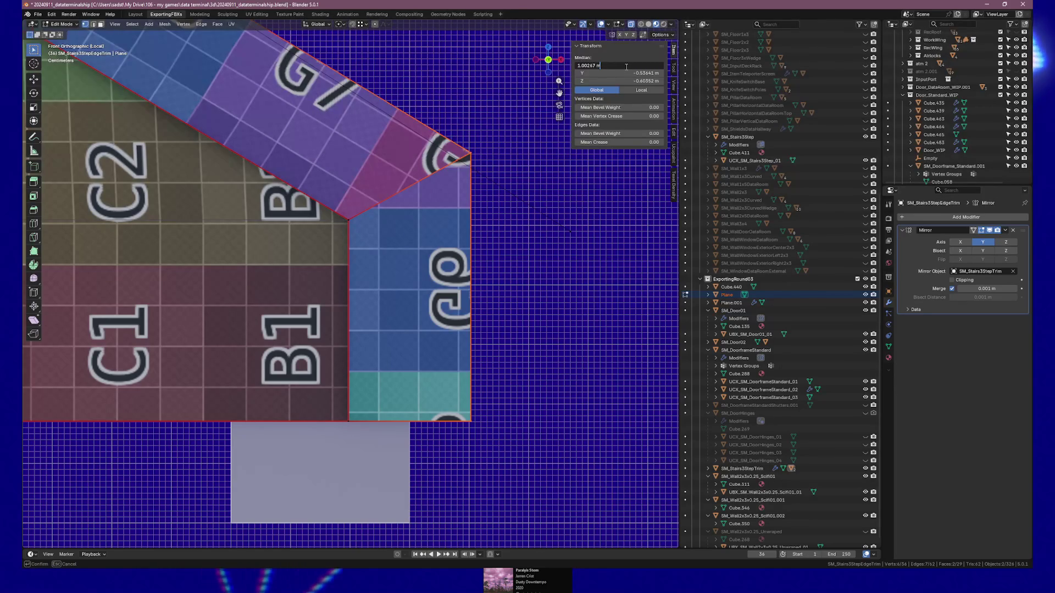
key(Left)
key(Left)
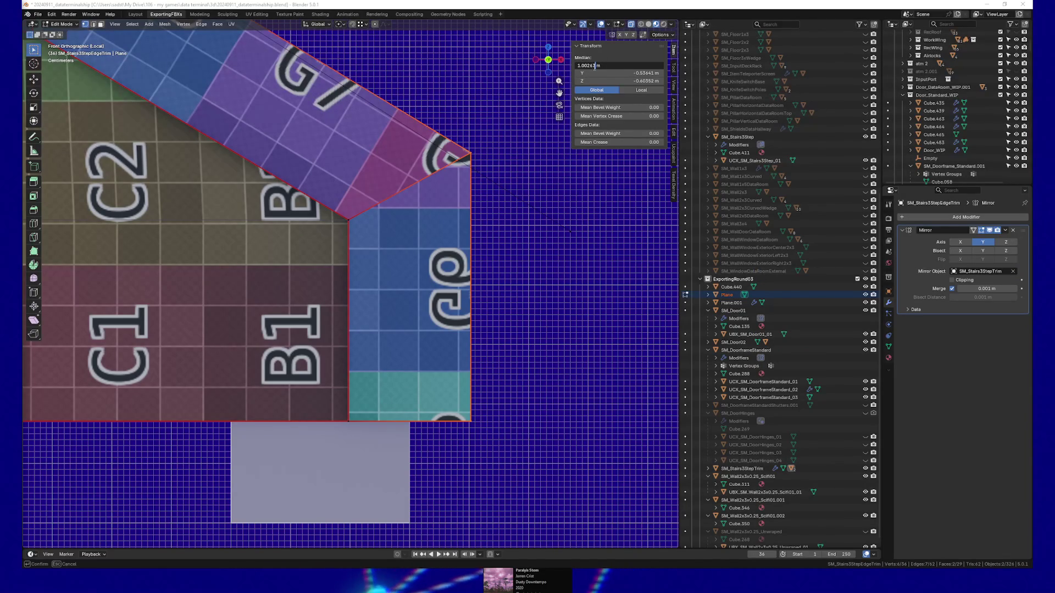
click(621, 66)
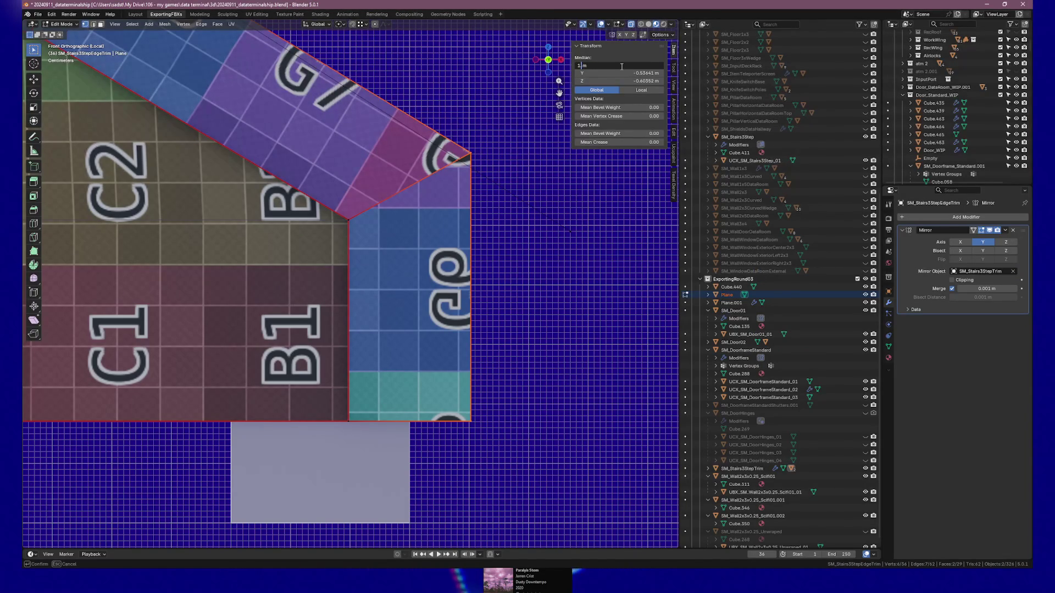
key(Return)
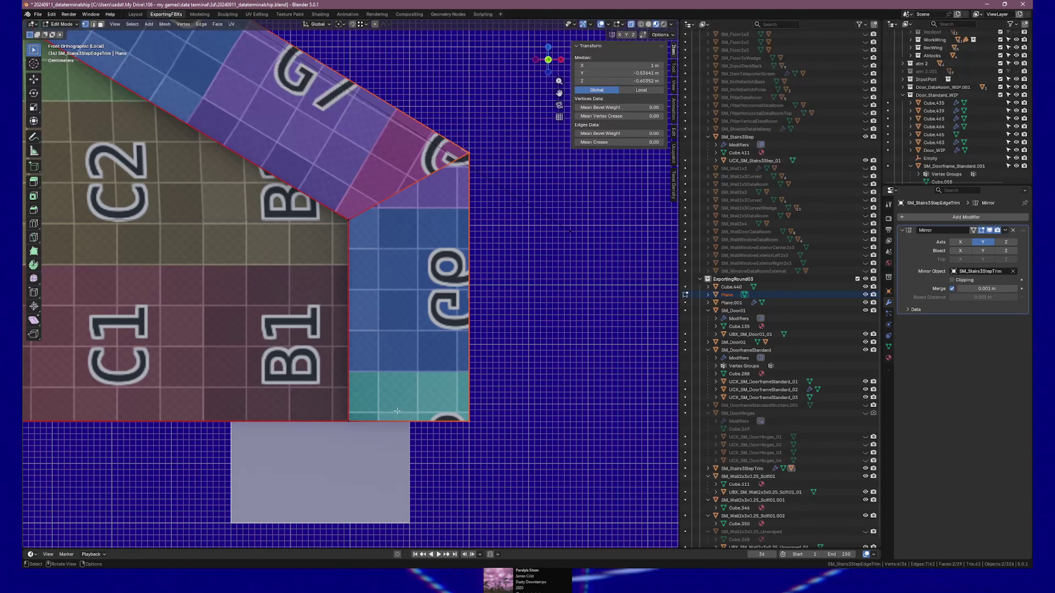
- Check the side and front views and select the right end's top corner vertices, cancelling a Z move
key(KP_6)
key(KP_6)
key(KP_6)
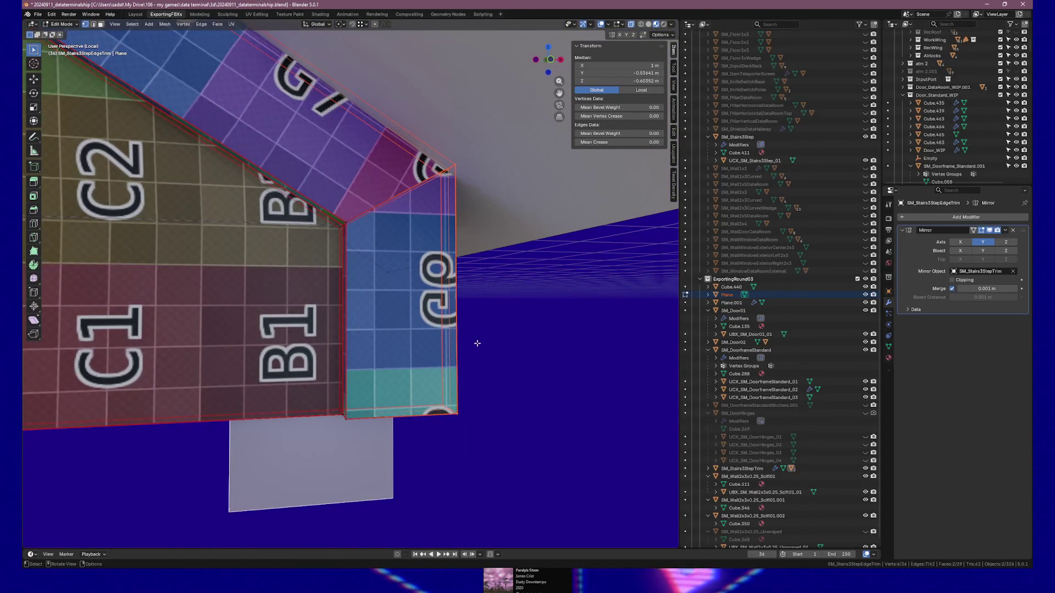
key(KP_3)
key(KP_1)
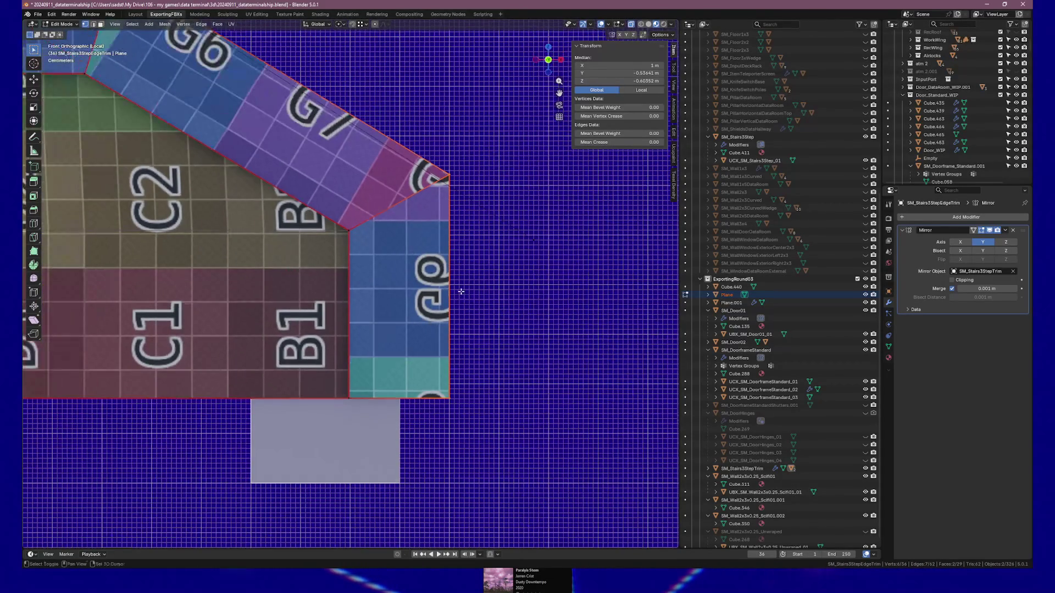
scroll(478, 286, up, 2)
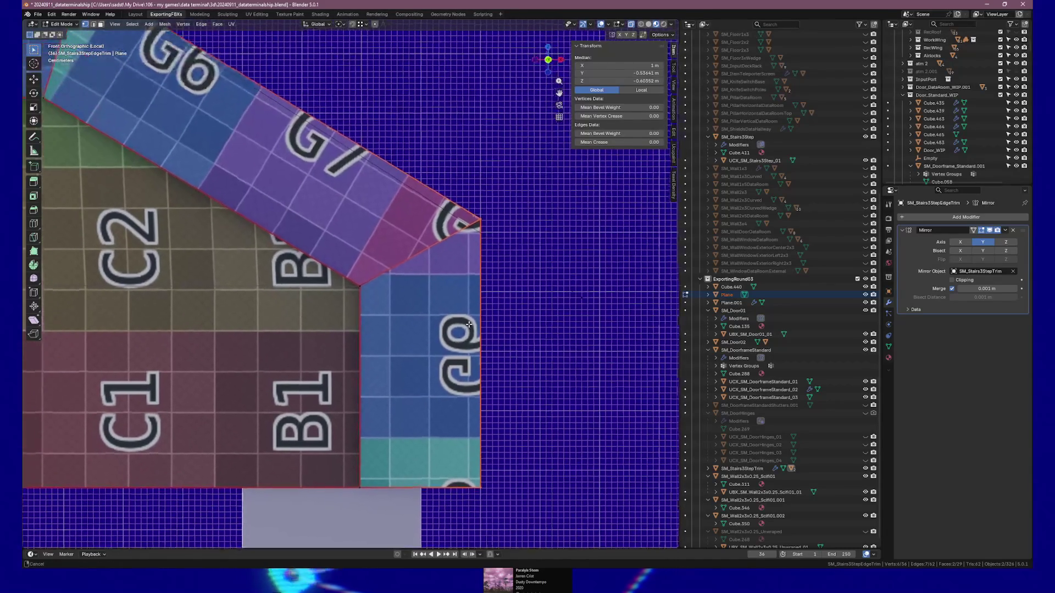
click(495, 227)
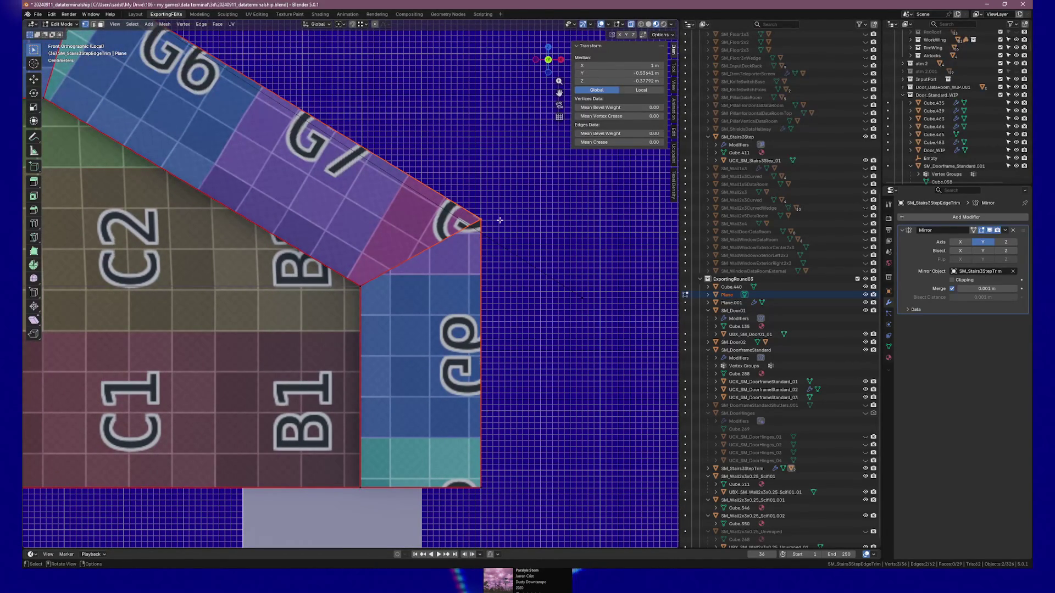
key(g)
key(z)
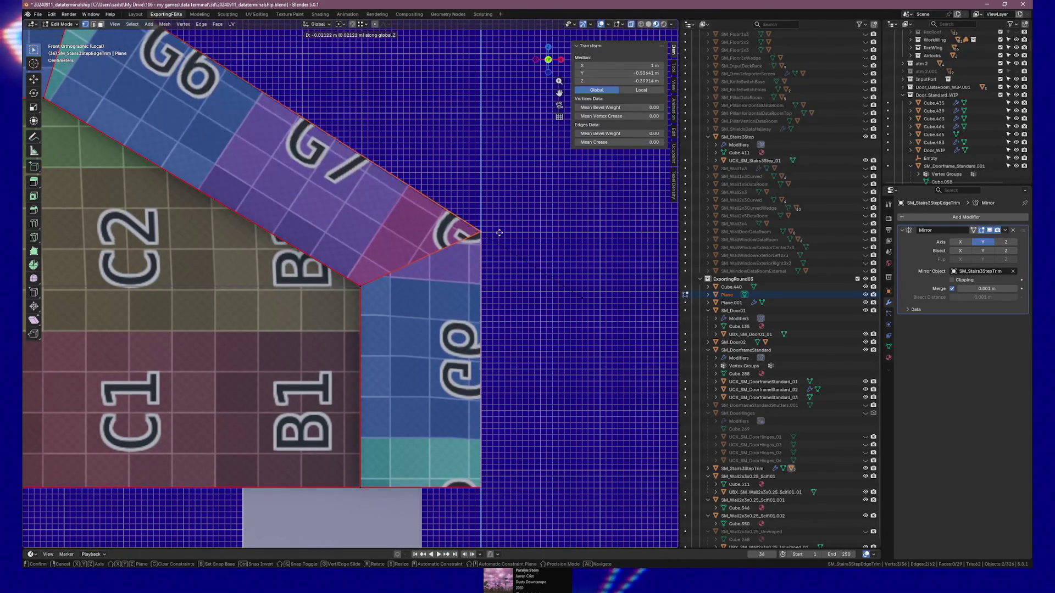
key(Escape)
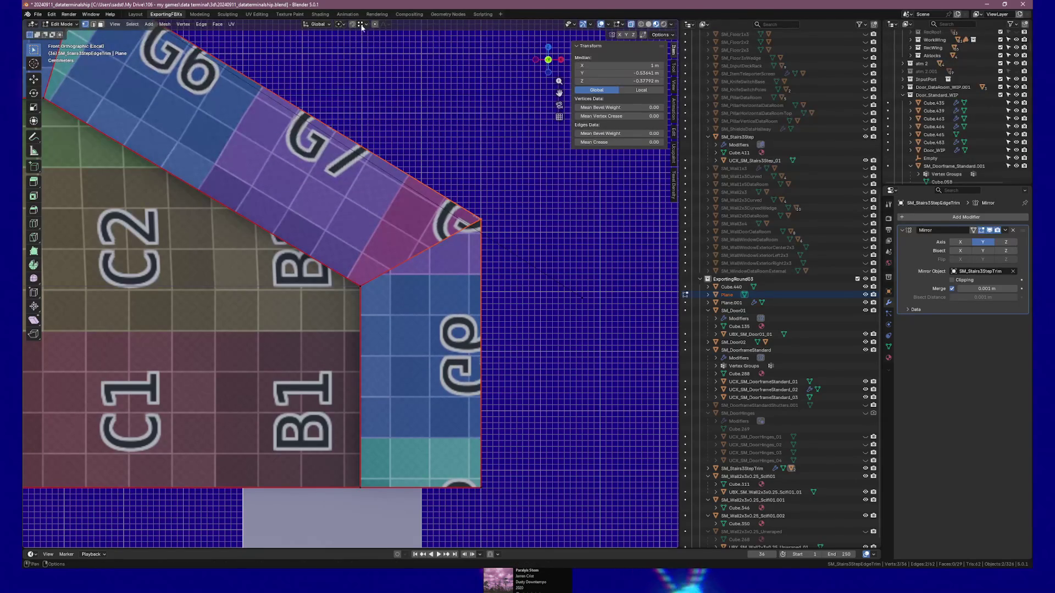
- Set Snap Target to Edge and return to Object Mode without moving the vertices
click(365, 25)
click(354, 88)
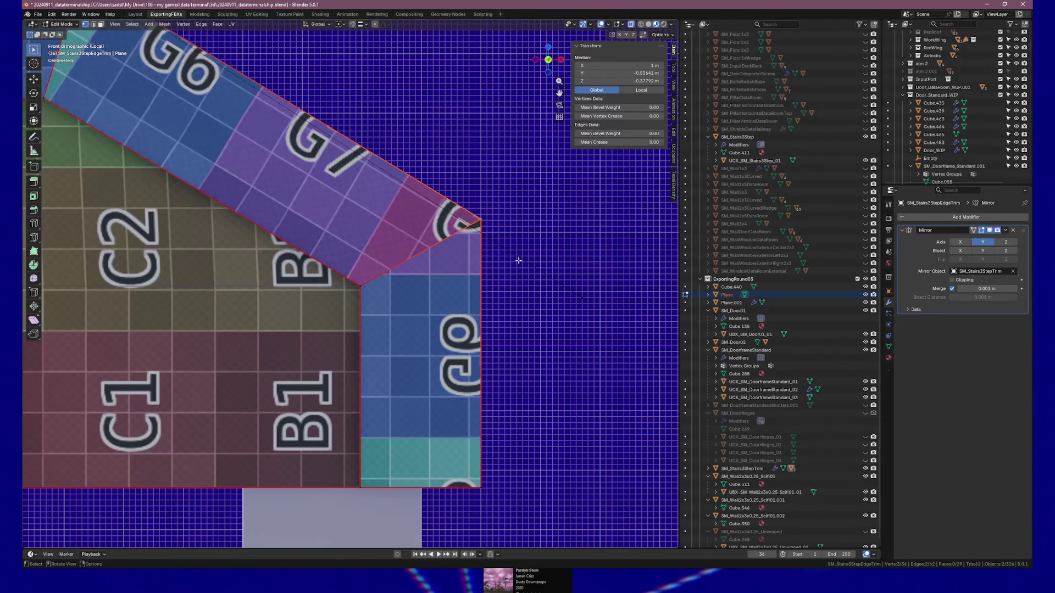
key(g)
key(z)
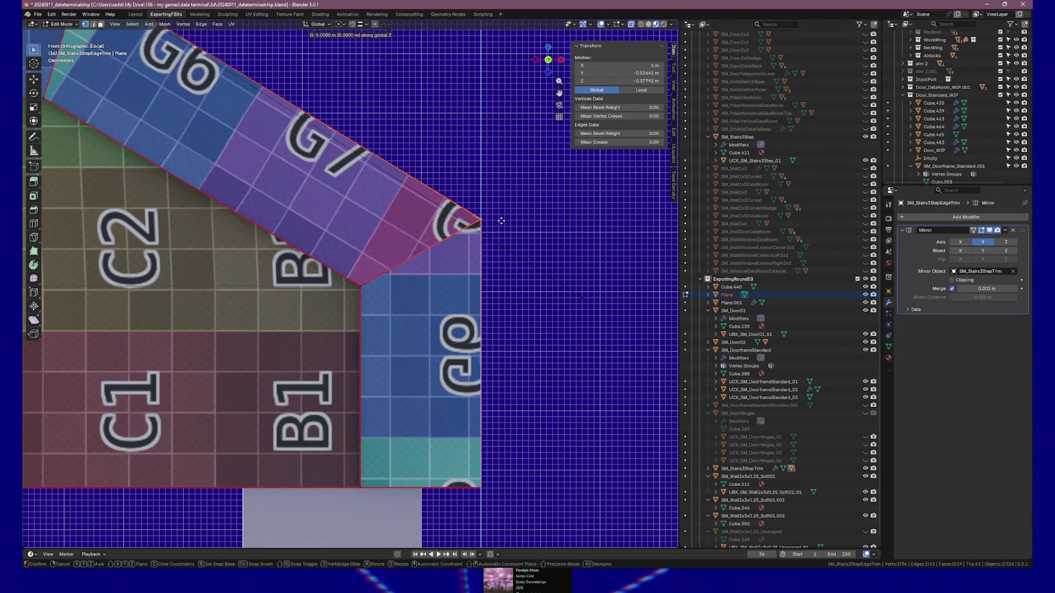
key(Escape)
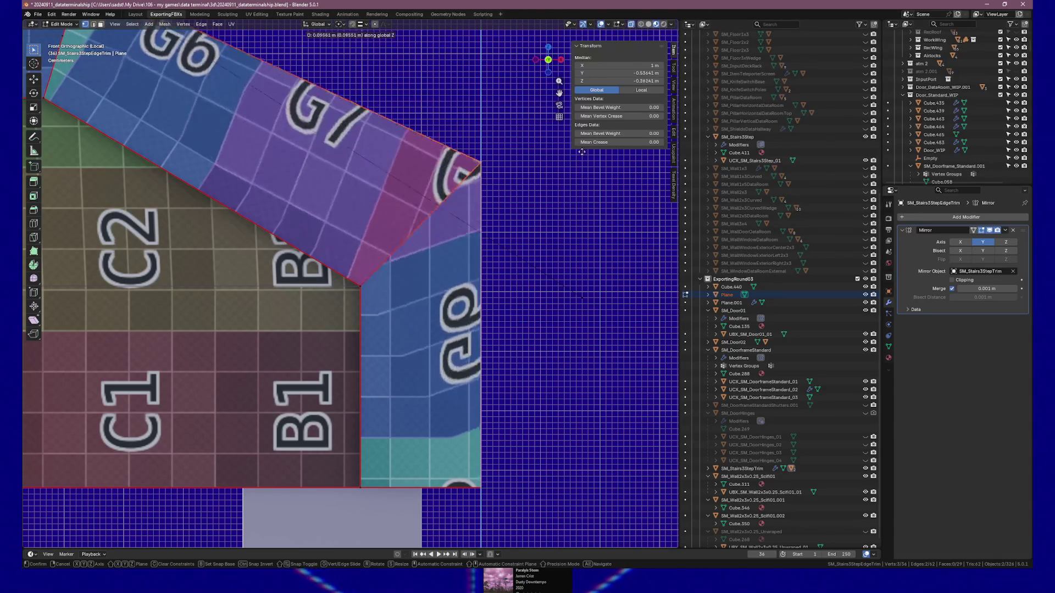
key(Tab)
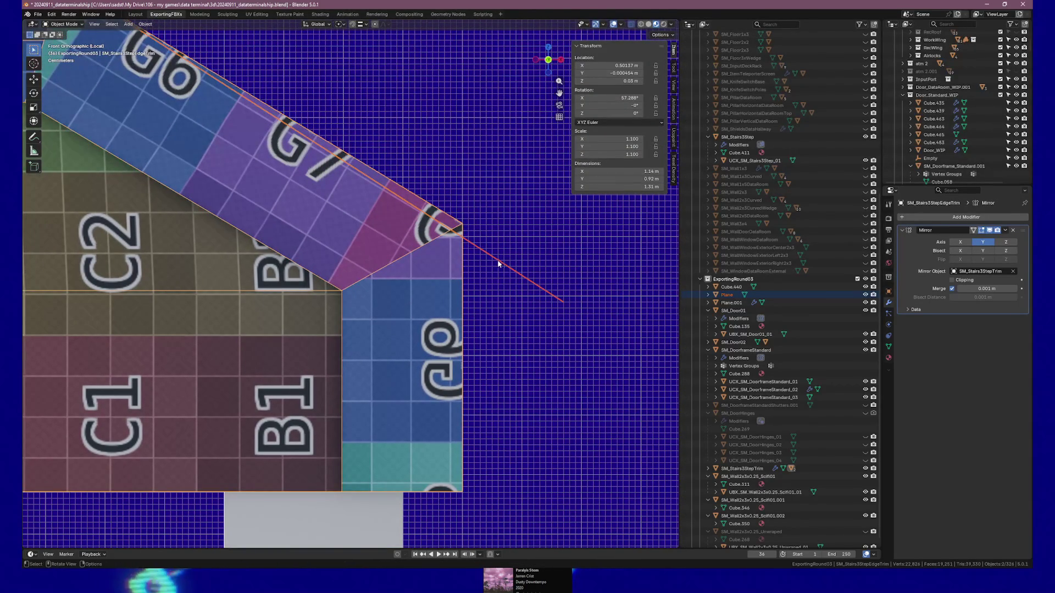
- Raise the Plane slightly along Z, with snapping switched to target faces
click(501, 262)
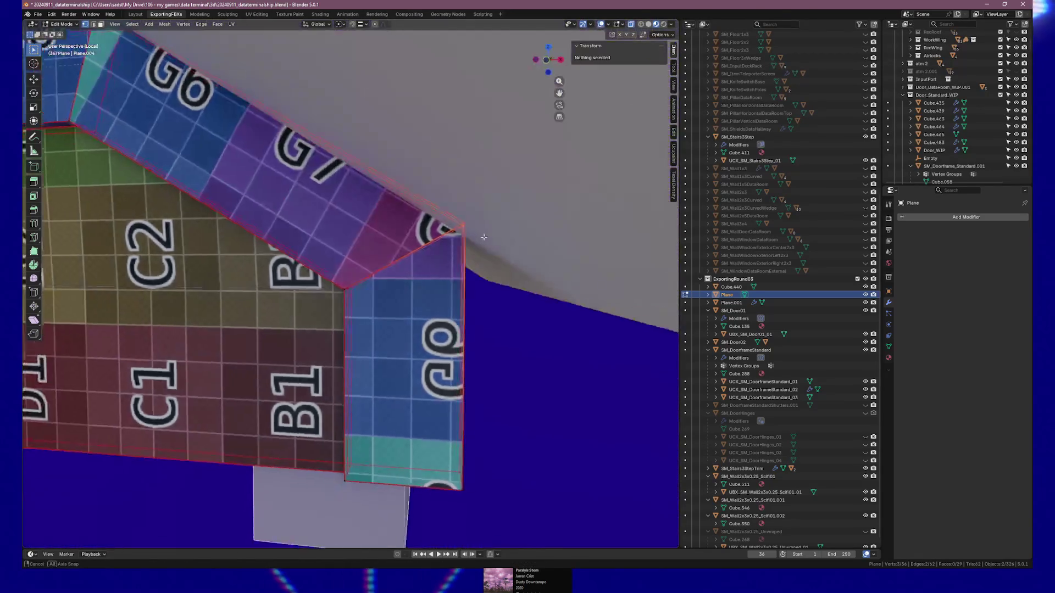
key(g)
key(z)
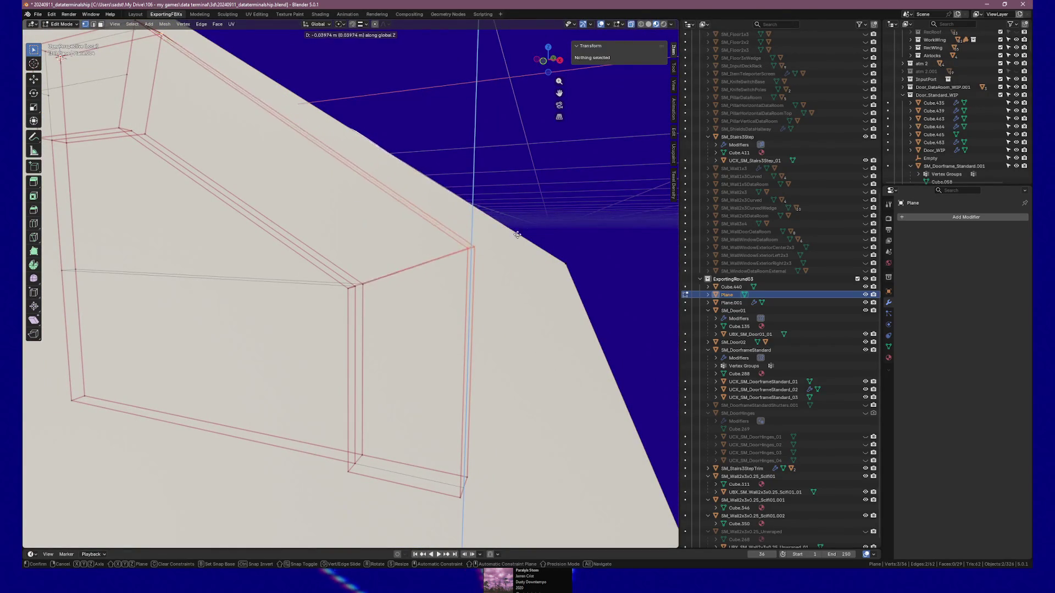
click(557, 218)
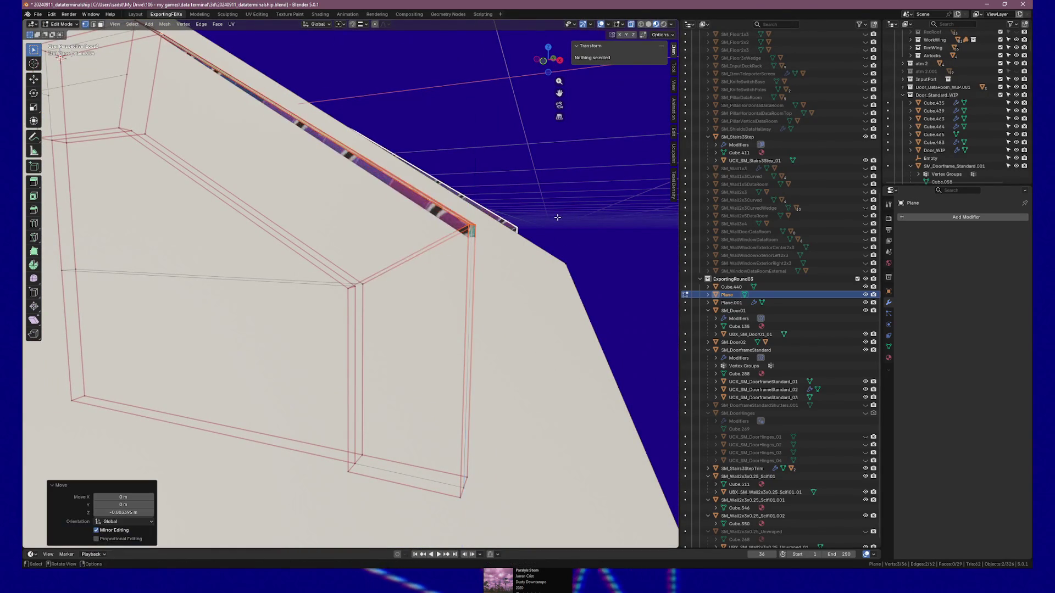
click(367, 24)
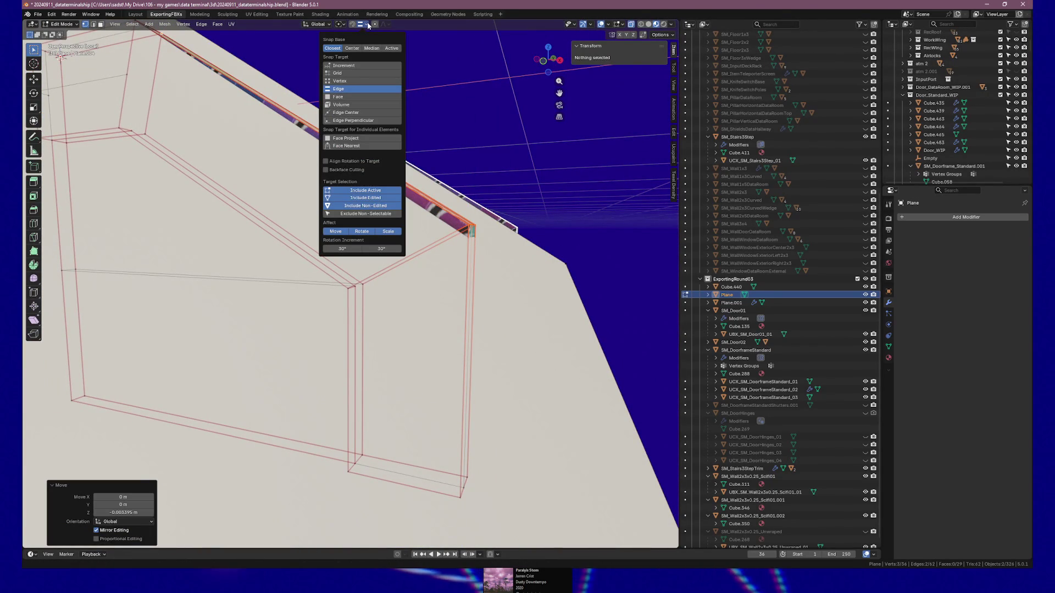
click(352, 96)
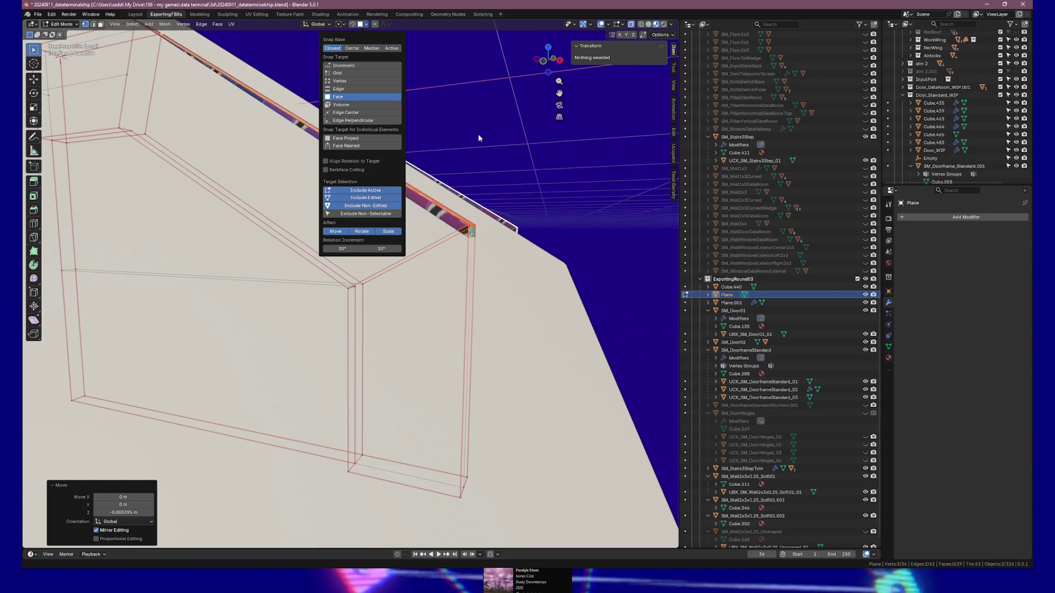
key(g)
key(z)
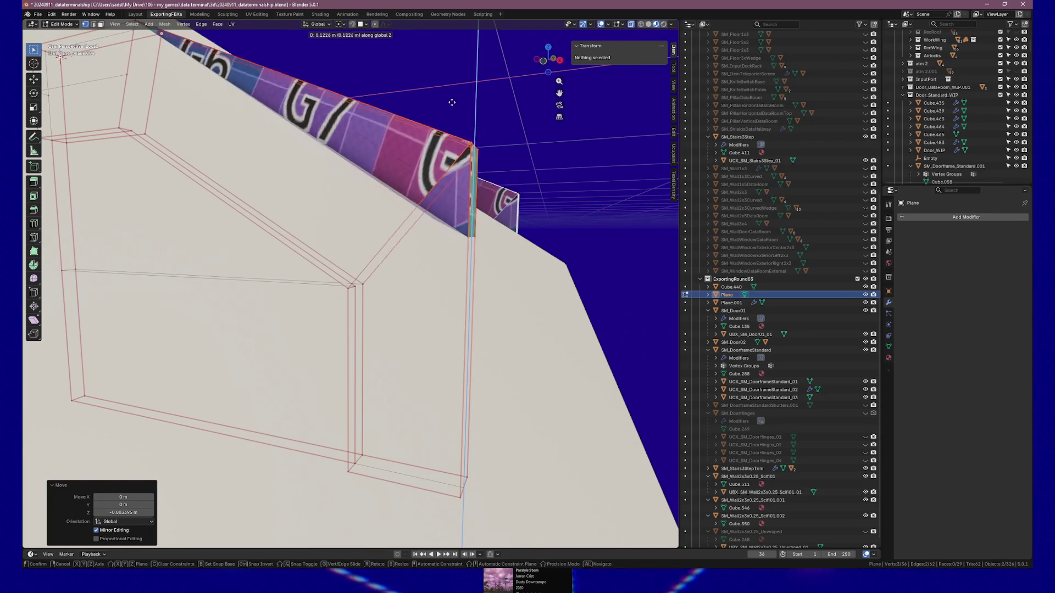
click(513, 197)
- Lower the stair trim's selected right-end vertices along Z in two moves
drag(501, 196, 494, 199)
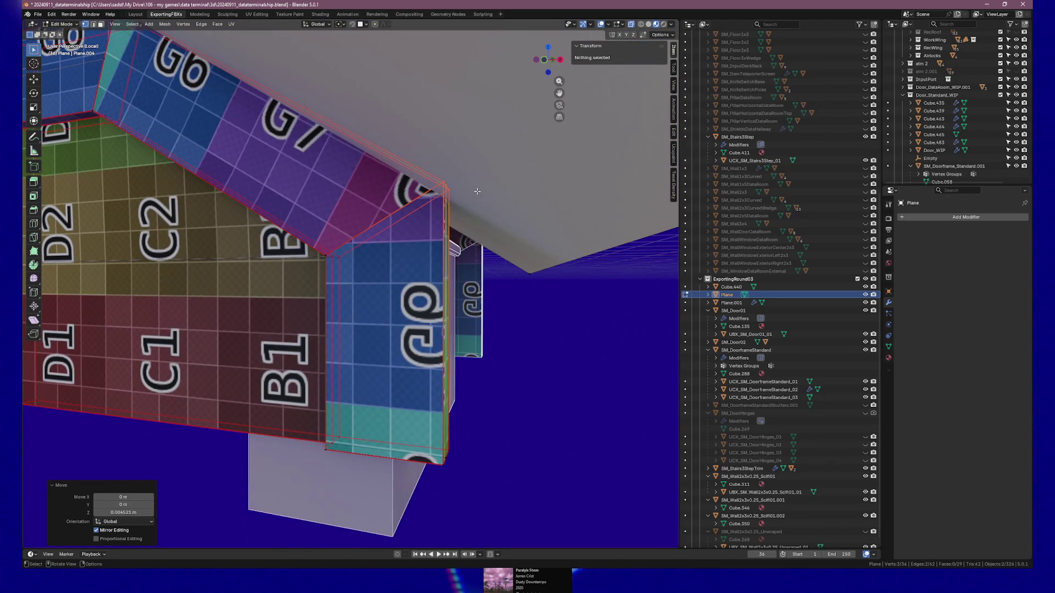
key(Tab)
click(437, 230)
key(Tab)
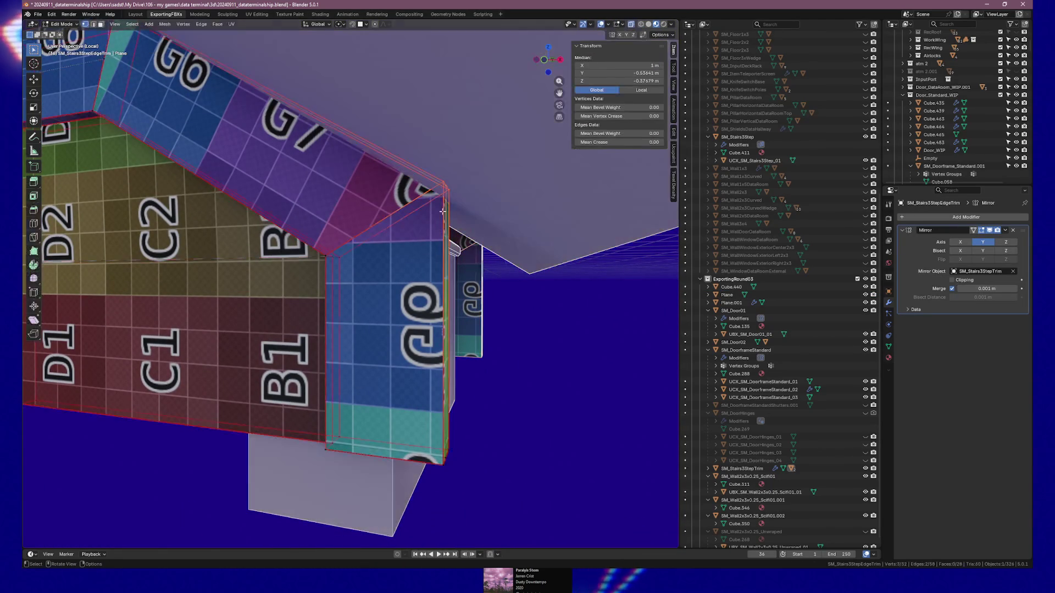
key(g)
key(z)
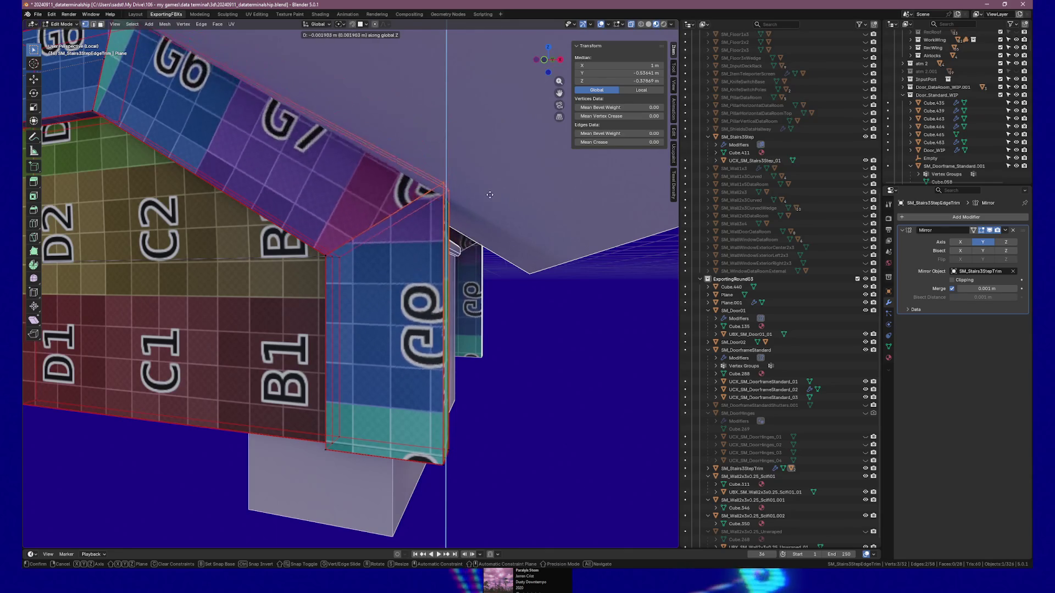
click(489, 194)
key(g)
key(z)
click(442, 125)
- Select an edge along the trim's bottom and bring up its edge menu
mouse_move(484, 186)
mouse_down()
mouse_move(434, 188)
mouse_move(536, 184)
mouse_move(508, 190)
mouse_up()
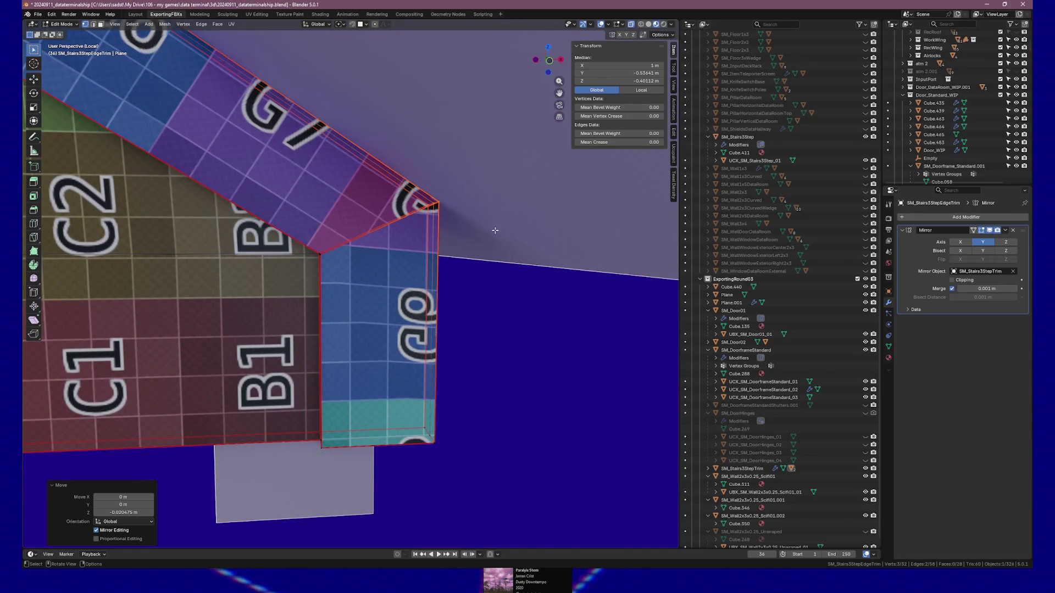
scroll(495, 231, down, 2)
mouse_move(482, 224)
mouse_down()
mouse_move(449, 328)
mouse_move(455, 289)
mouse_up()
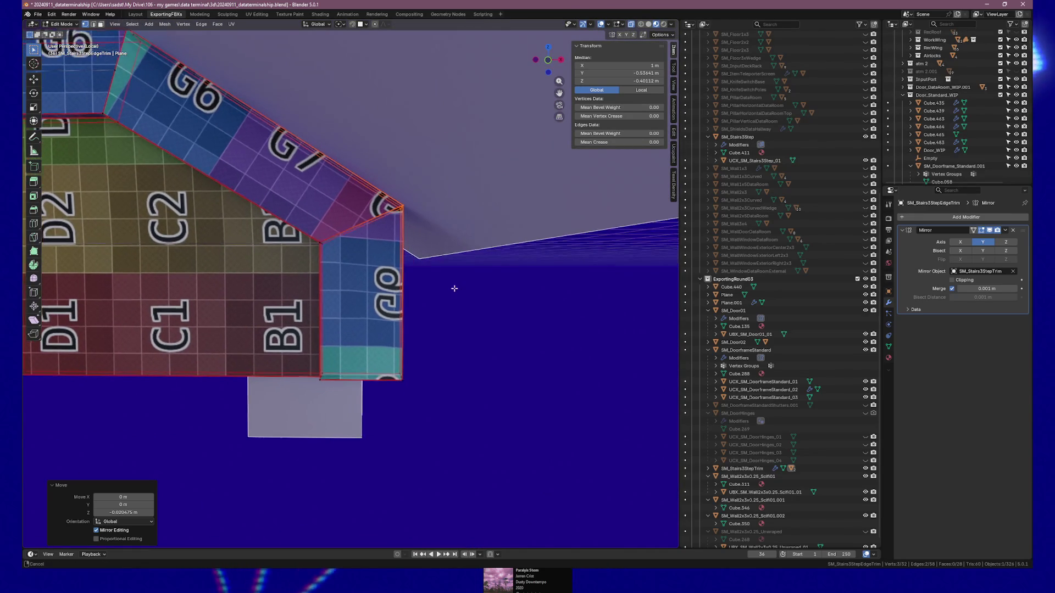
click(400, 380)
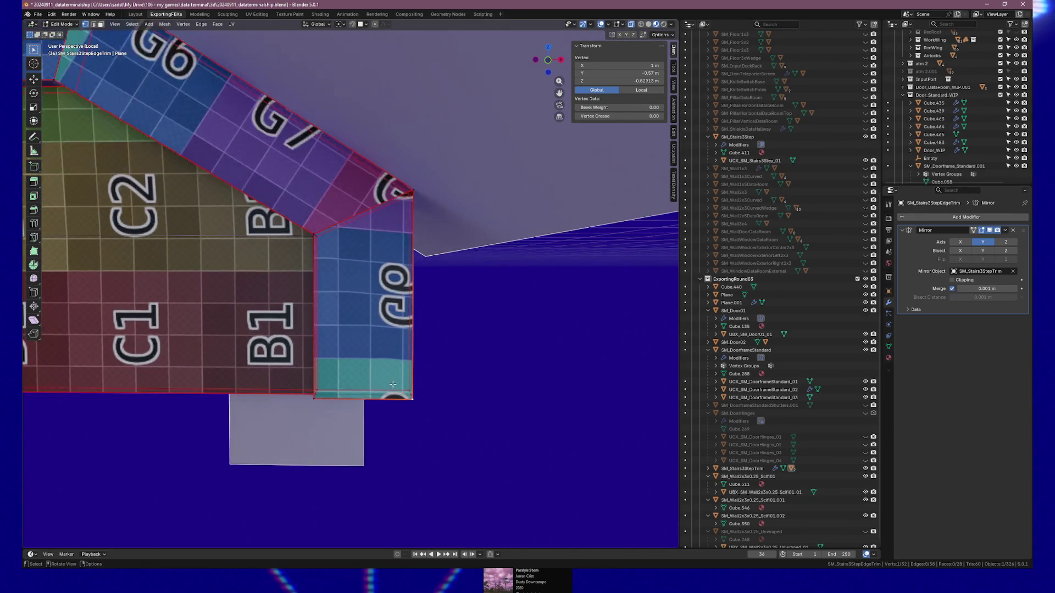
key(KP_1)
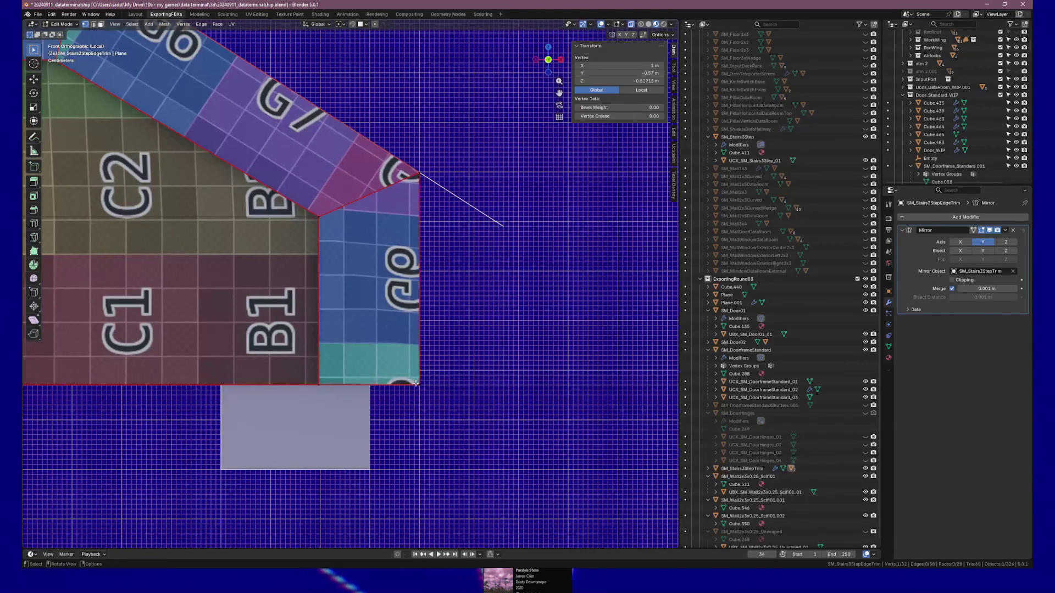
key(alt+a)
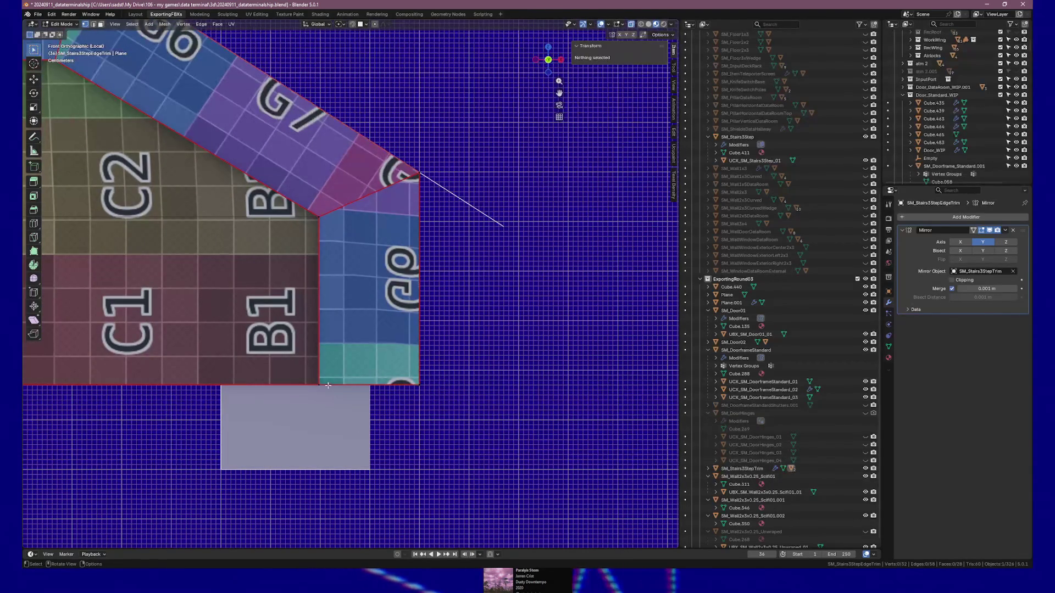
click(335, 387)
key(KP_4)
key(KP_4)
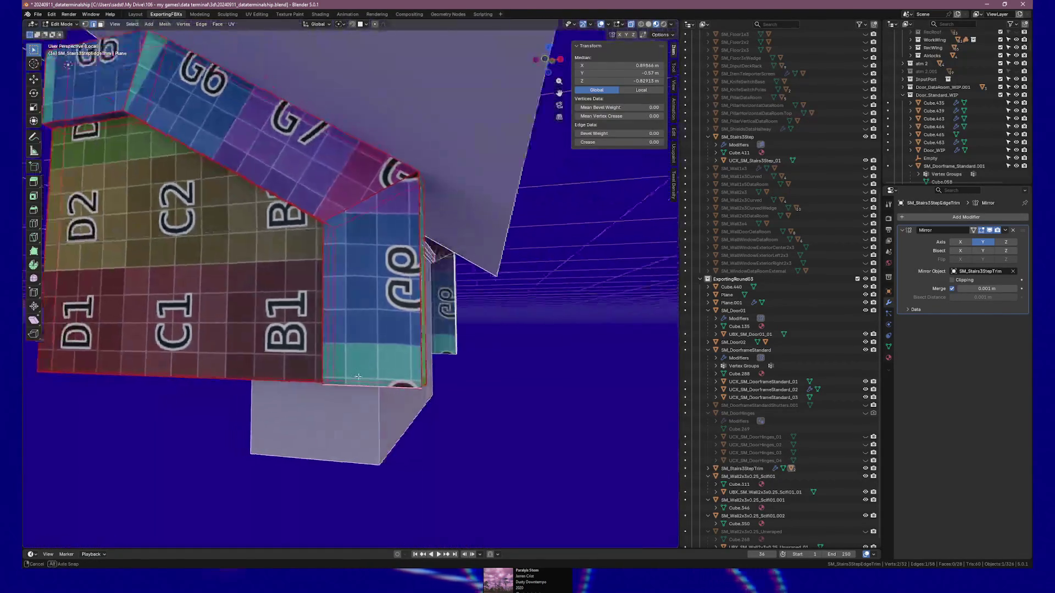
right_click(332, 346)
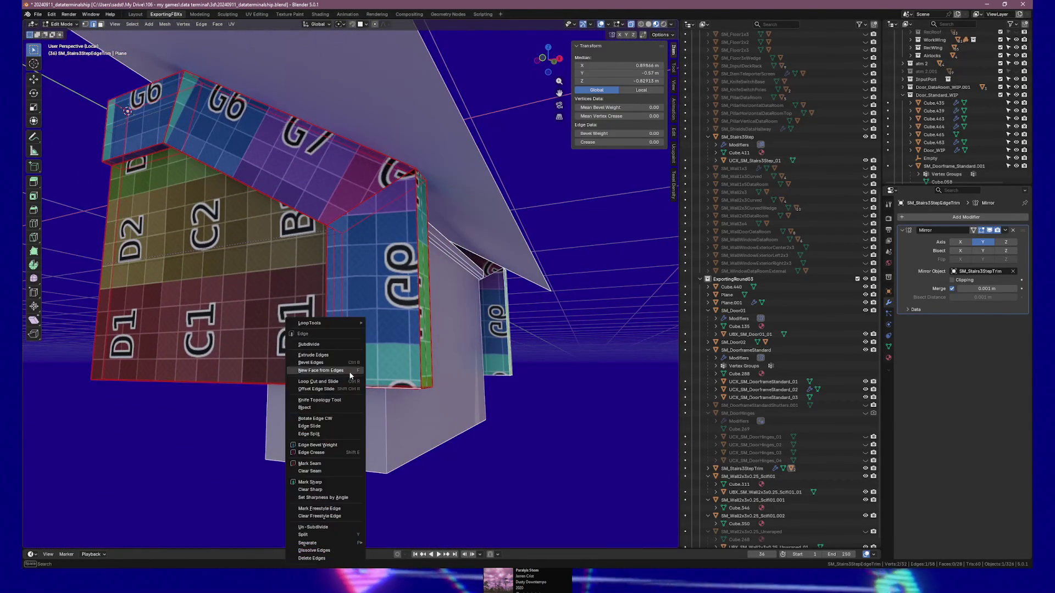
- Subdivide the bottom edge and select the new midpoint vertex in front view
click(332, 345)
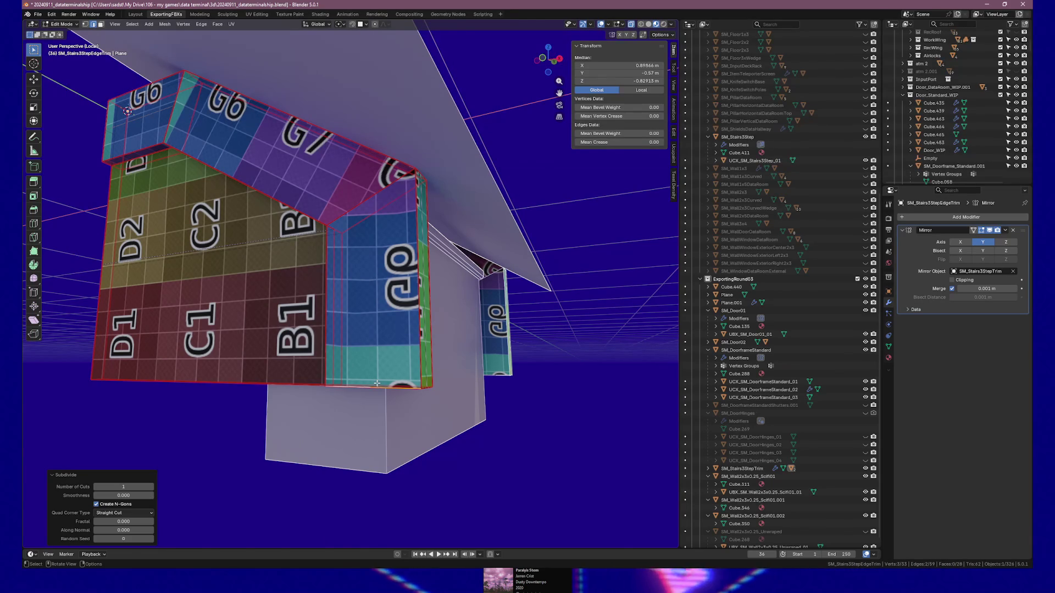
key(KP_1)
click(377, 386)
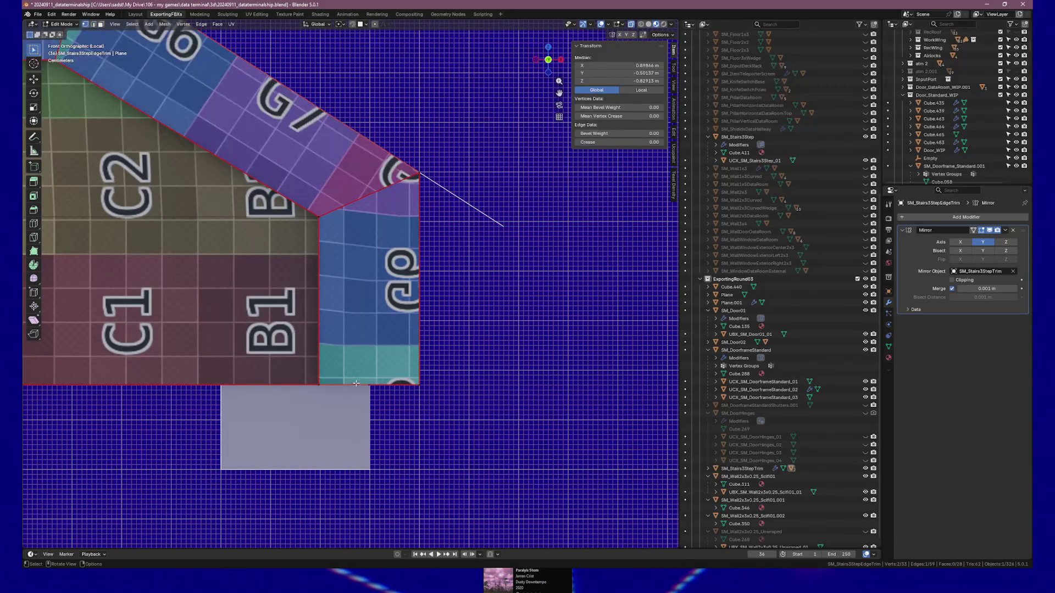
click(378, 379)
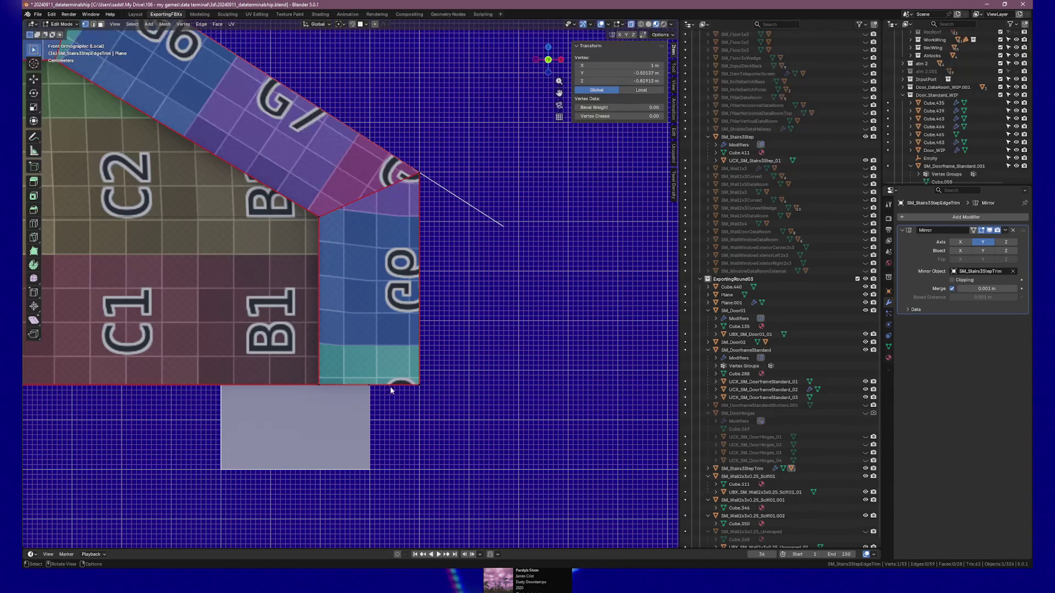
- Set the new vertex's X to 0.9 m and knife a vertical cut through it
click(616, 66)
text(0.9)
key(Return)
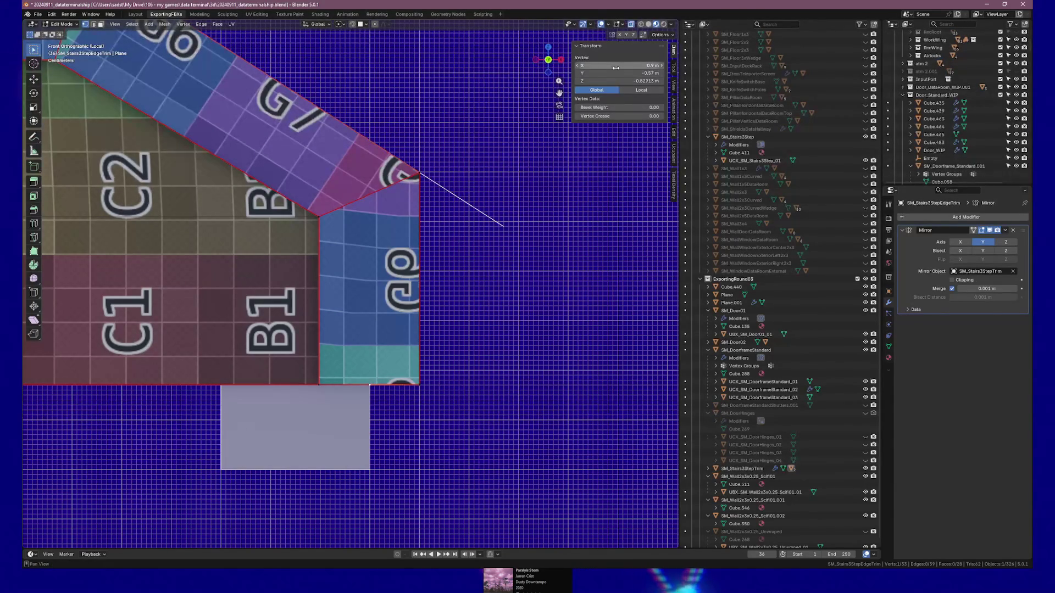
key(k)
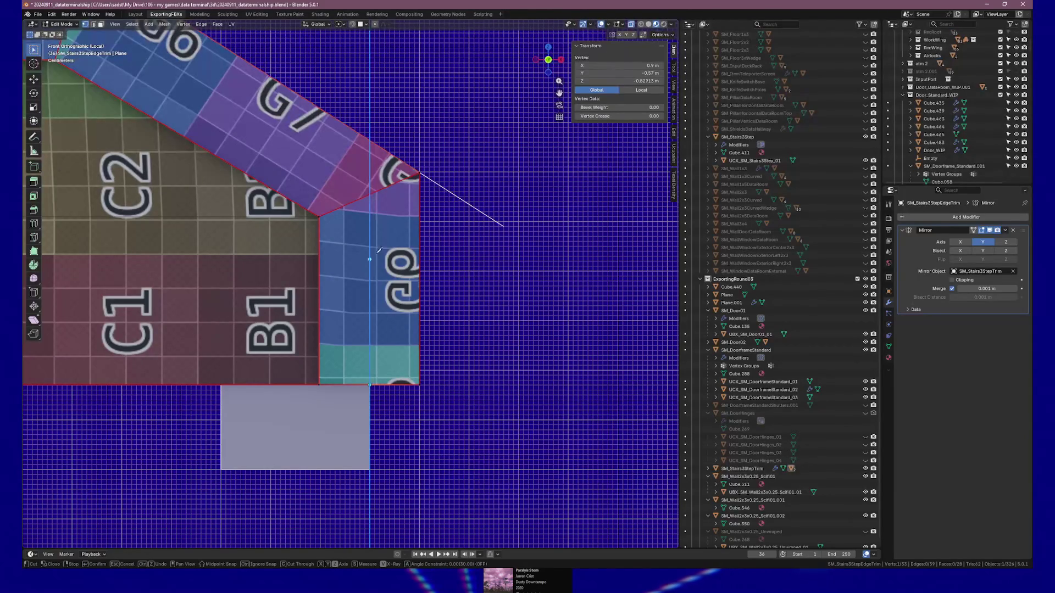
click(369, 195)
key(Return)
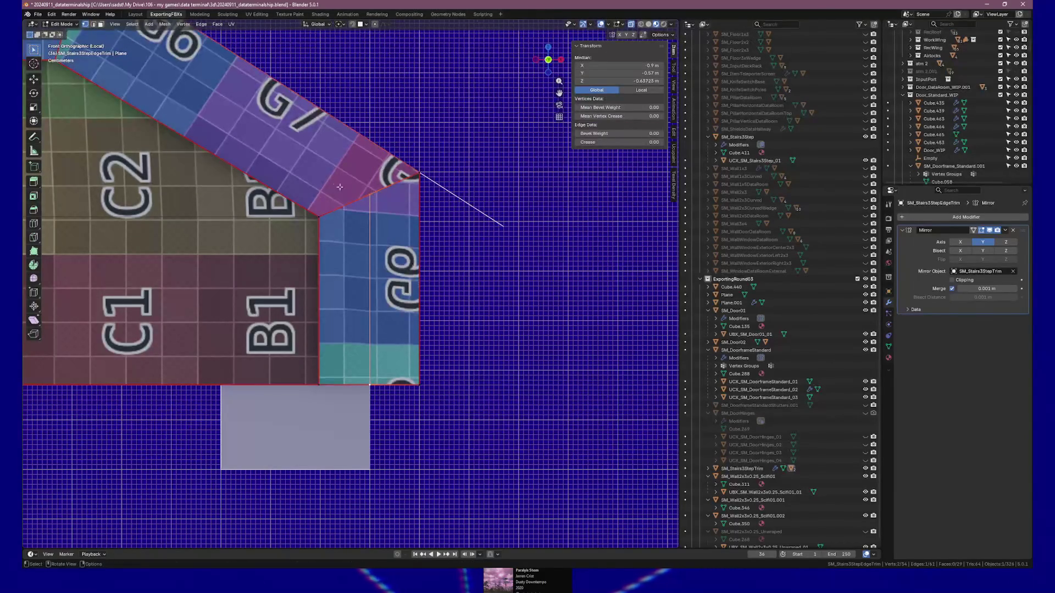
- Knife a diagonal edge along the sloped strip, then box-select the trim's upper-left edge
scroll(420, 270, down, 2)
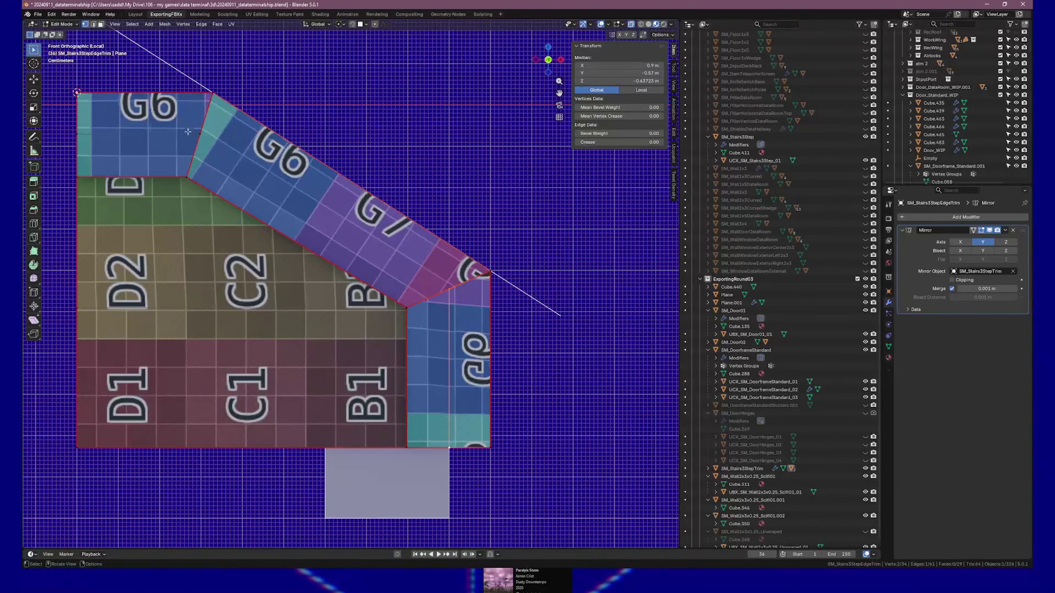
key(k)
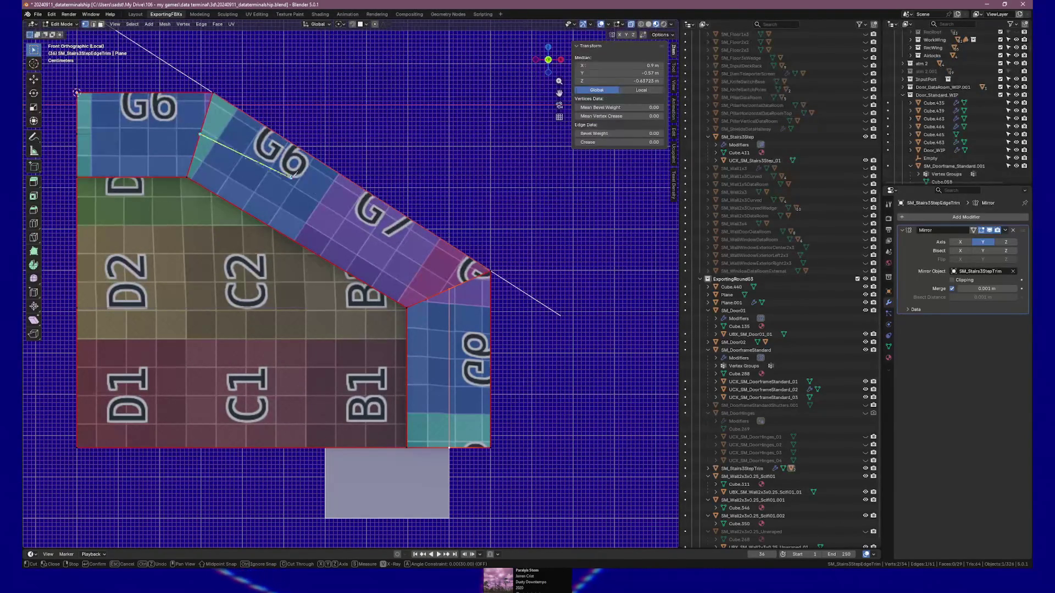
click(449, 288)
key(Return)
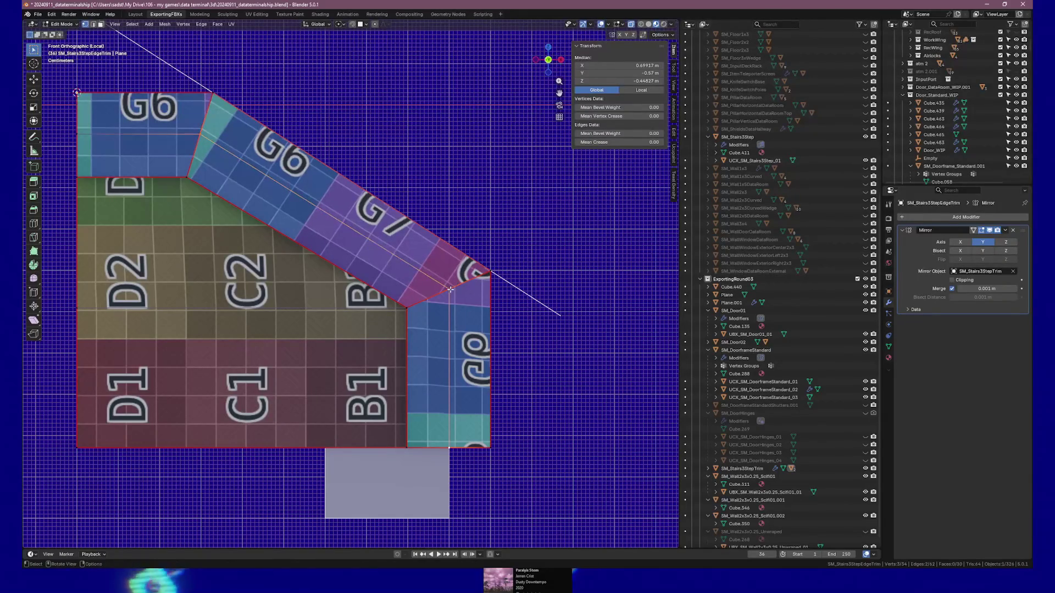
drag(286, 267, 335, 282)
mouse_move(108, 108)
mouse_down()
mouse_move(188, 181)
mouse_move(216, 182)
mouse_move(177, 211)
mouse_up()
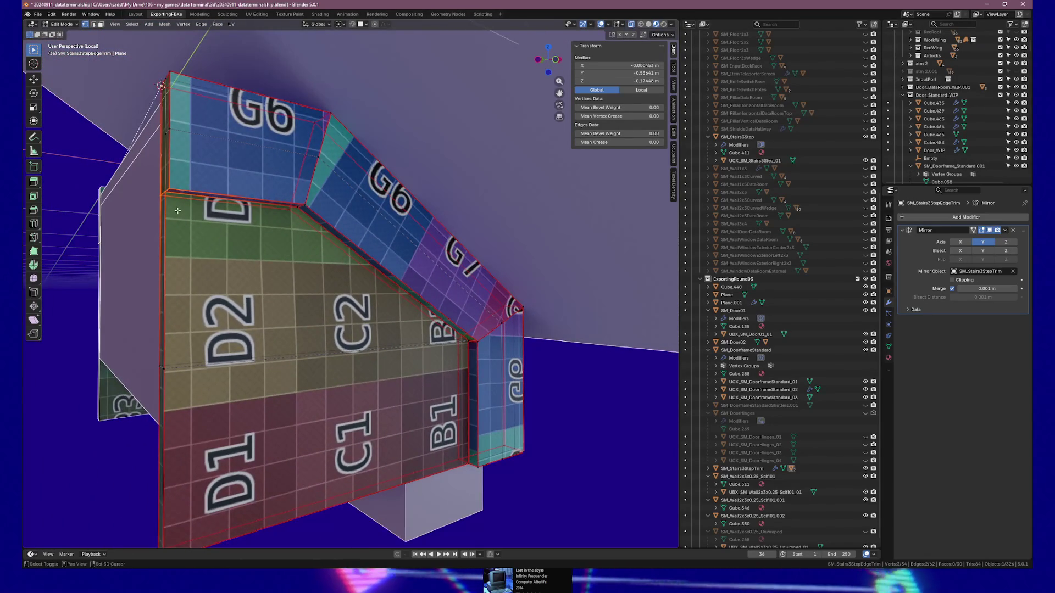
- Raise the selected upper edge of the trim along Z
click(361, 24)
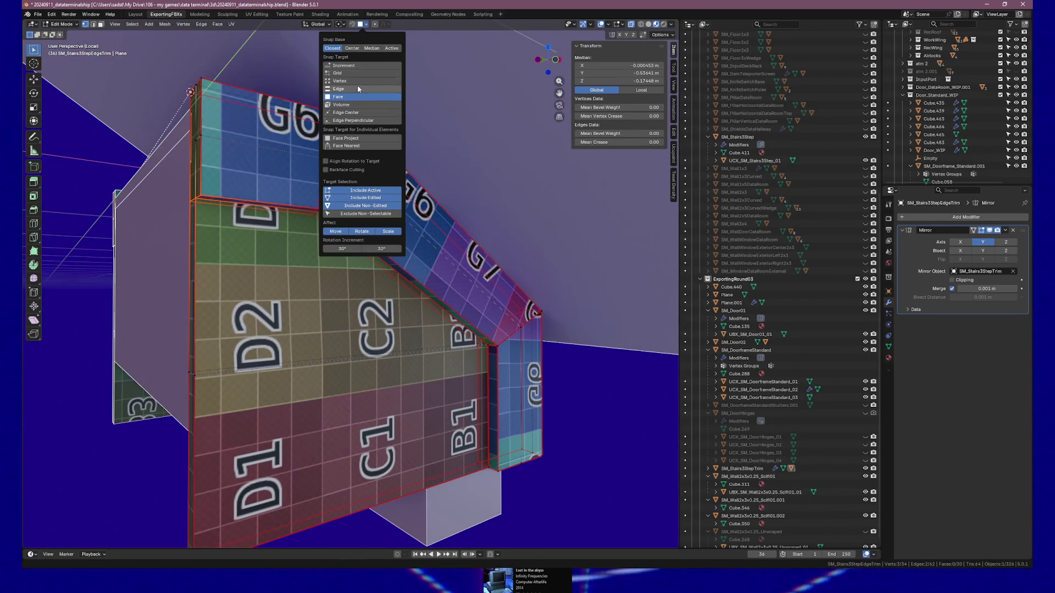
click(231, 24)
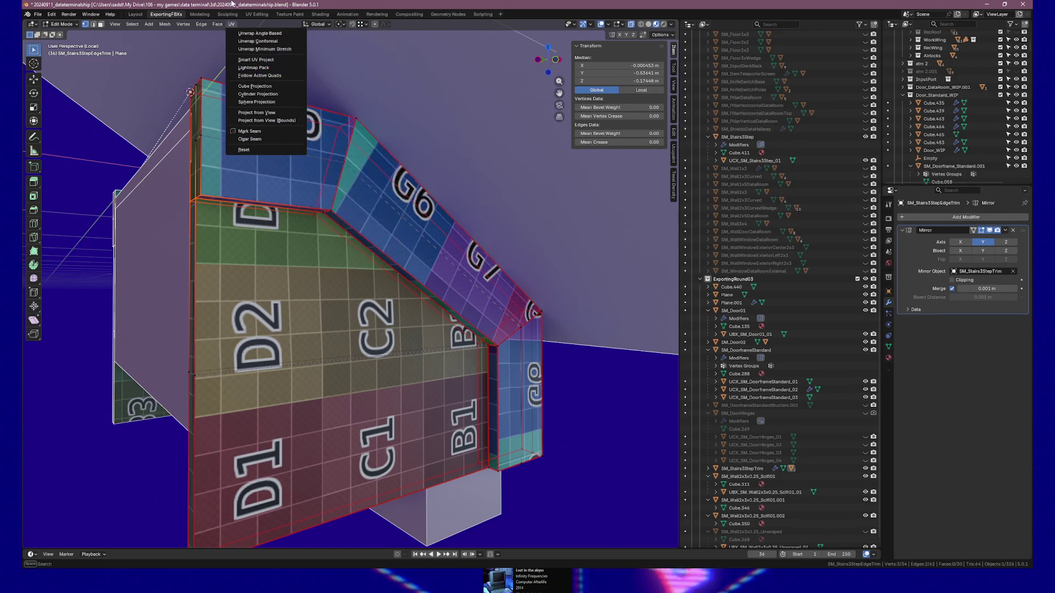
drag(221, 217, 295, 232)
key(g)
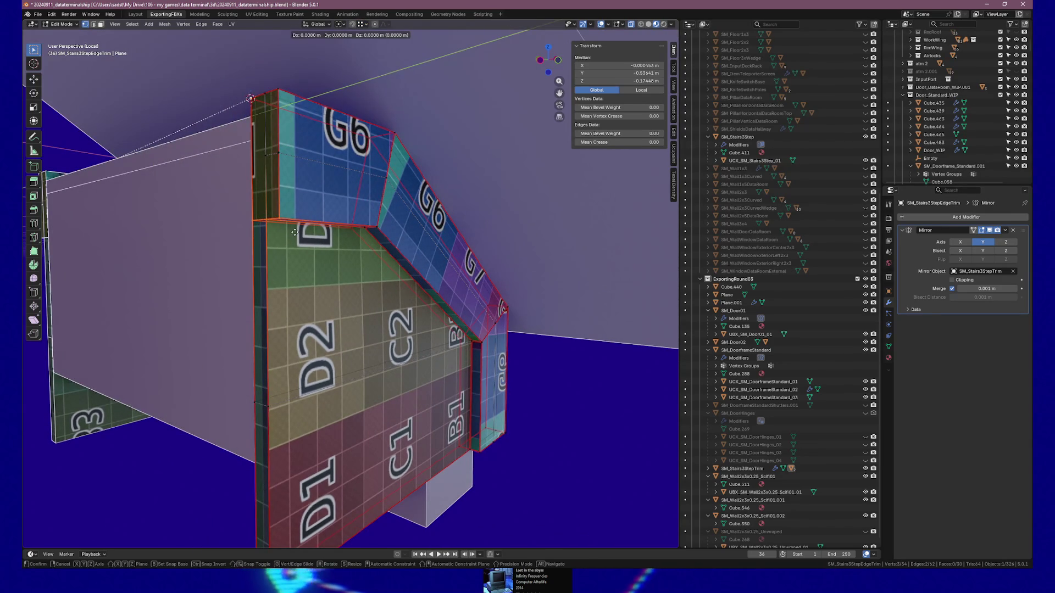
key(z)
click(297, 167)
mouse_move(297, 167)
mouse_down()
mouse_move(312, 202)
mouse_move(339, 216)
mouse_move(309, 208)
mouse_up()
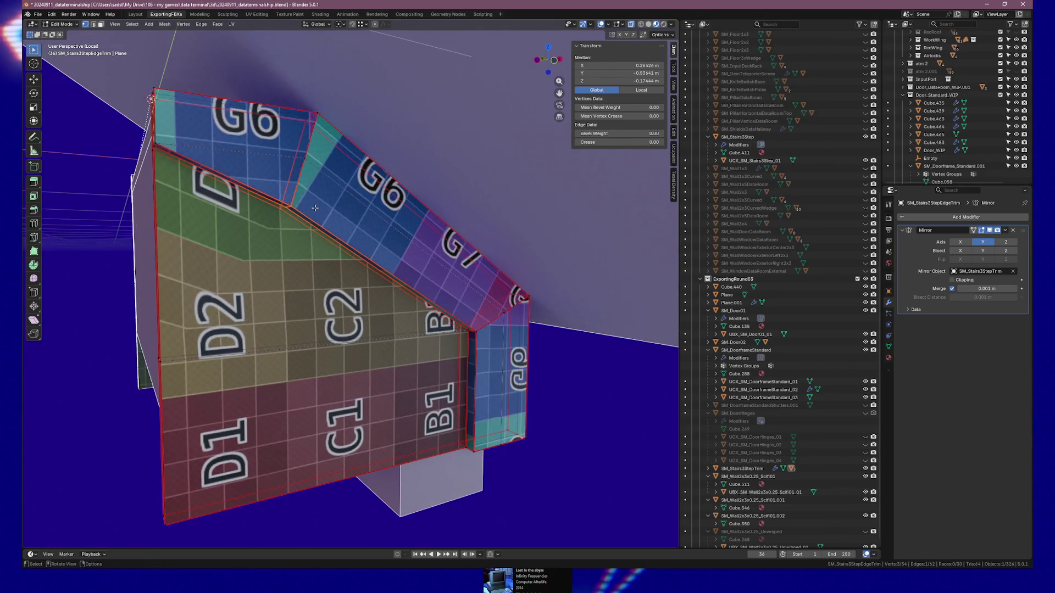
key(g)
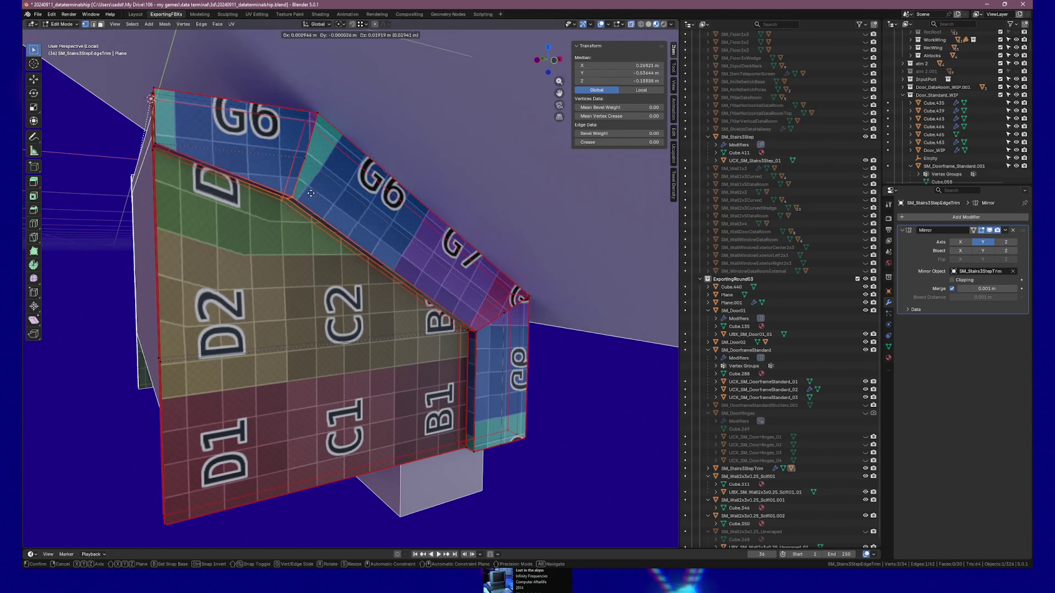
click(309, 159)
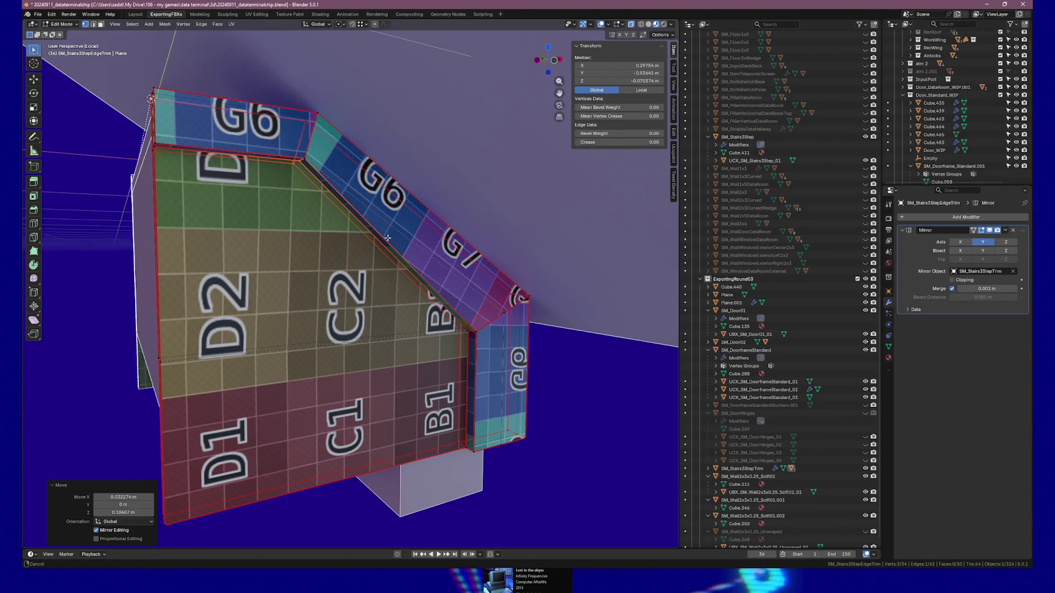
- Move the outer corner edge outward, make the edge beside B1 vertical, and exit Edit Mode
scroll(337, 242, up, 2)
click(397, 280)
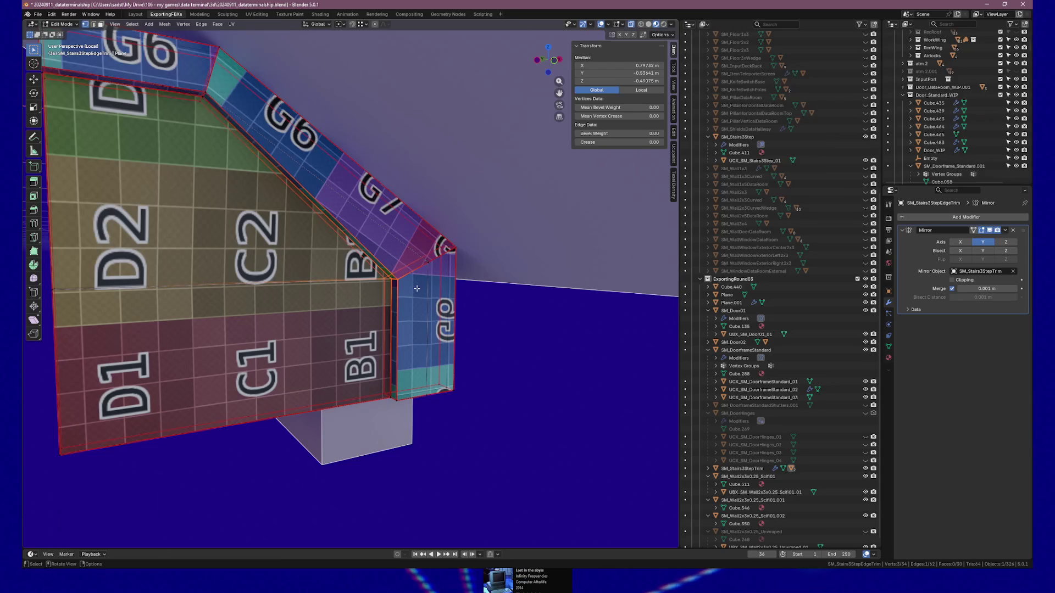
key(g)
click(431, 278)
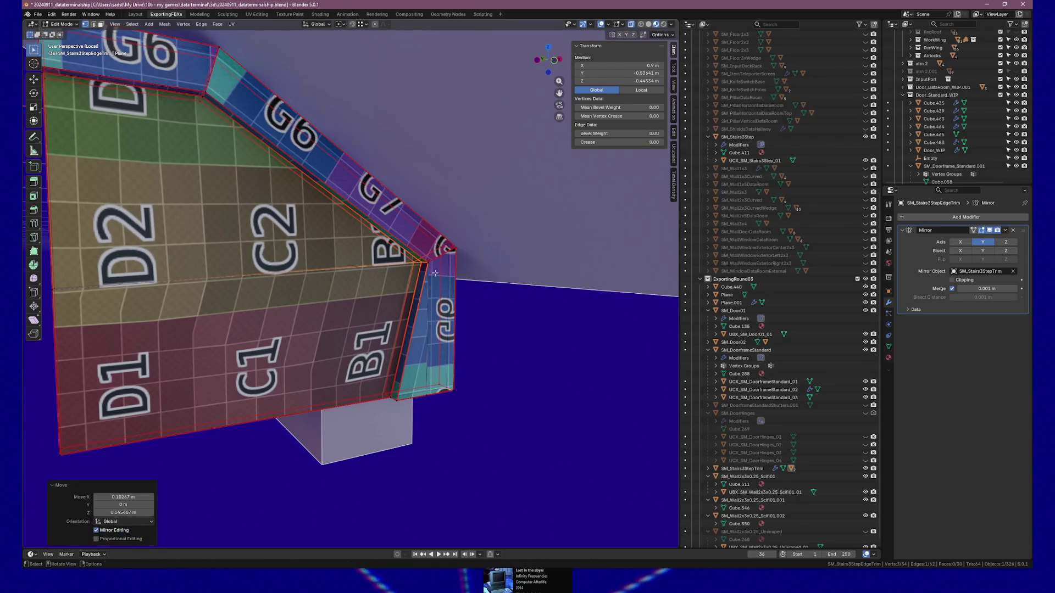
scroll(355, 357, up, 1)
key(g)
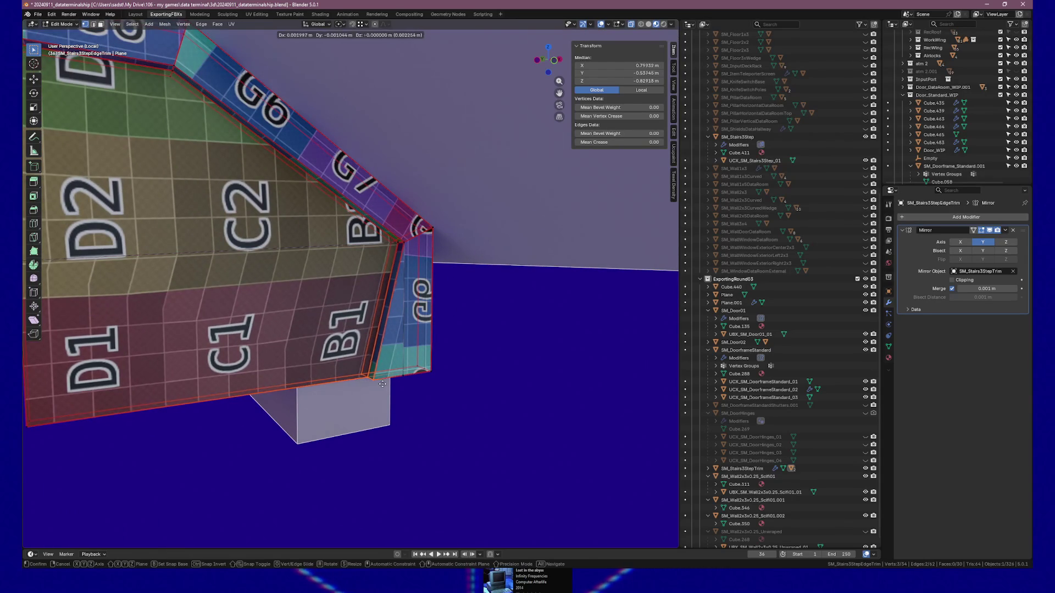
click(406, 380)
scroll(406, 380, down, 2)
key(Tab)
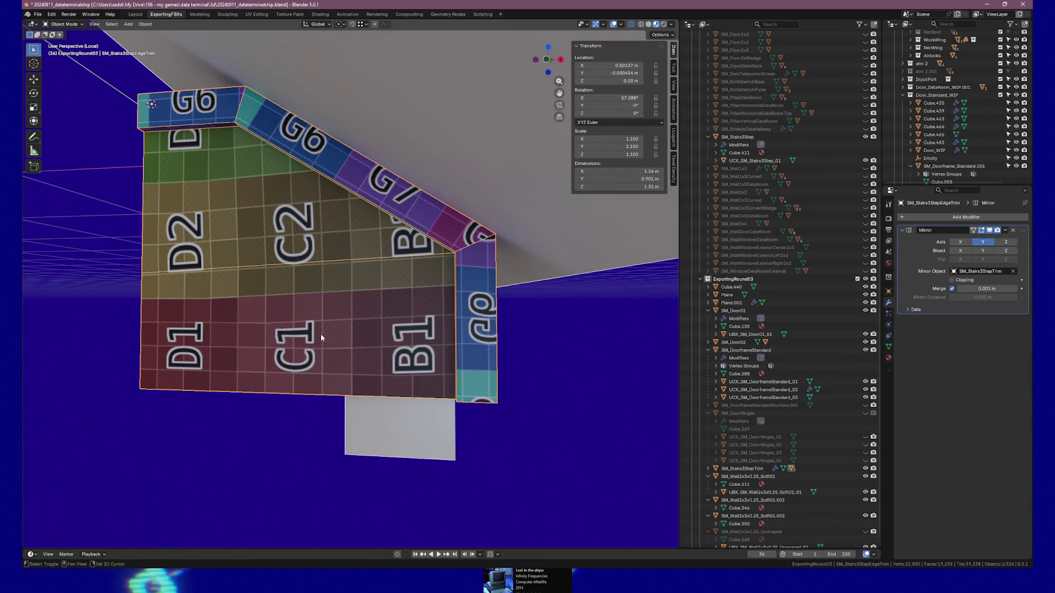
- Raise the edge between two chosen trim vertices 0.045 m along Z, then select all vertices
drag(321, 337, 373, 338)
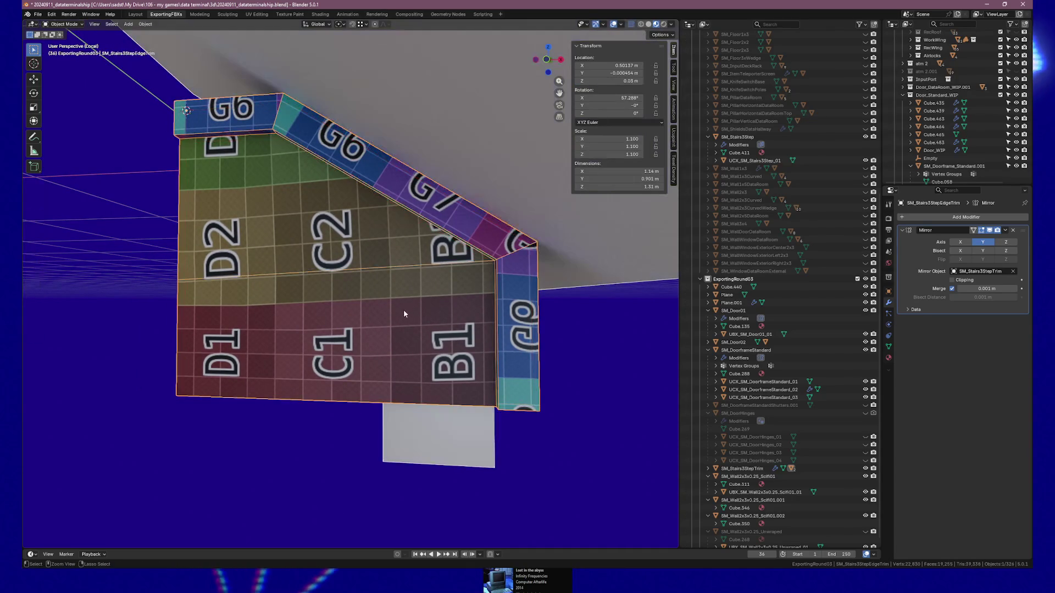
key(Tab)
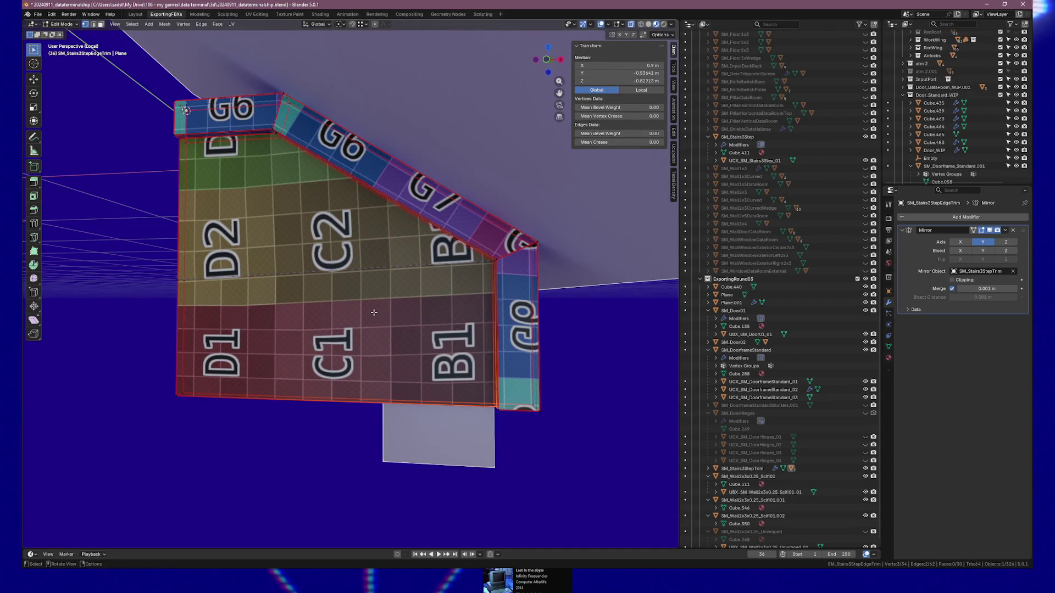
click(492, 263)
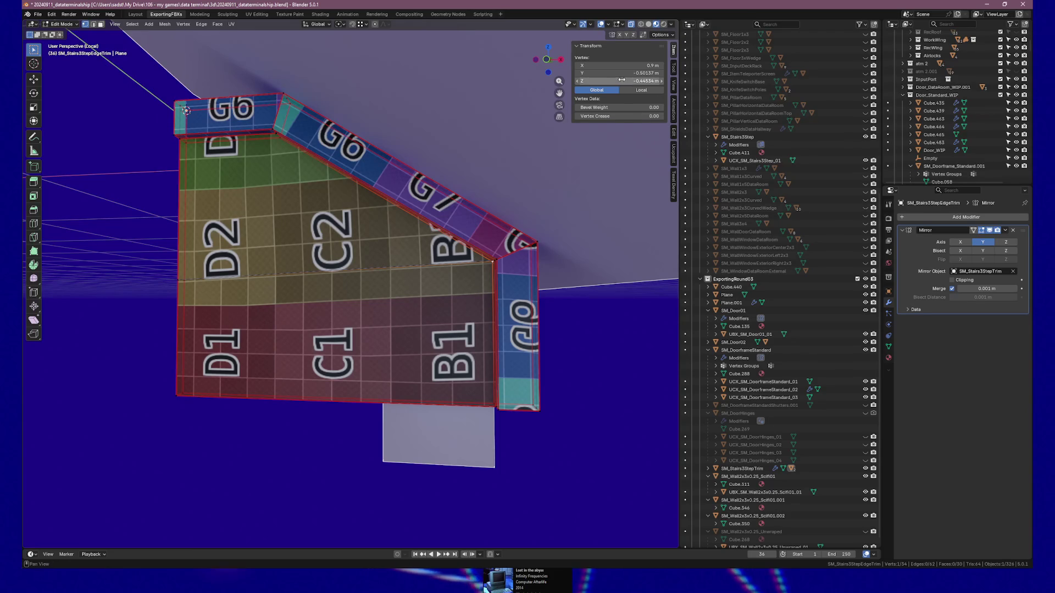
scroll(138, 272, up, 5)
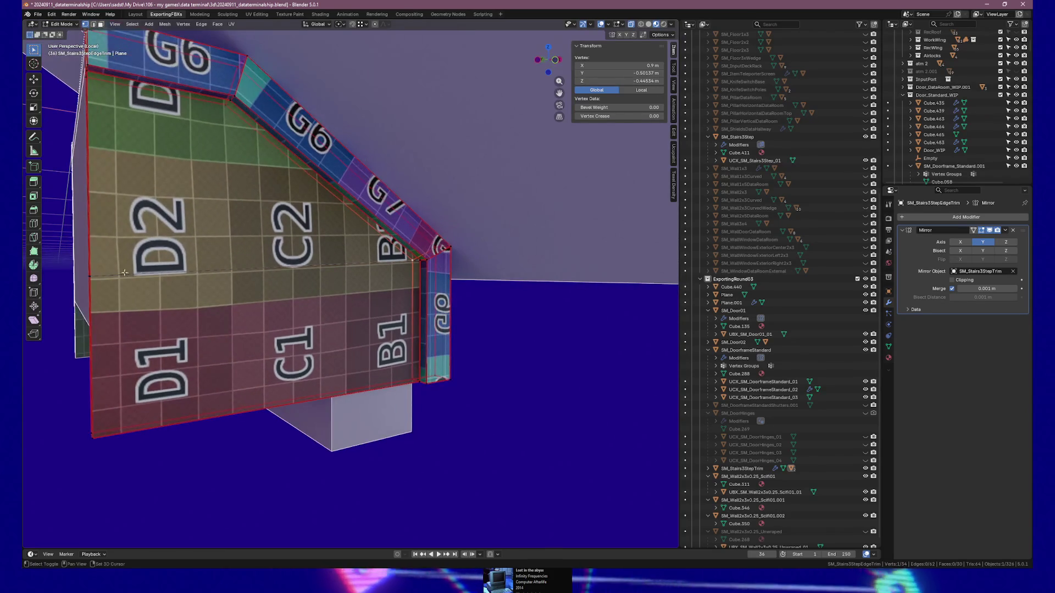
shift+click(92, 276)
key(g)
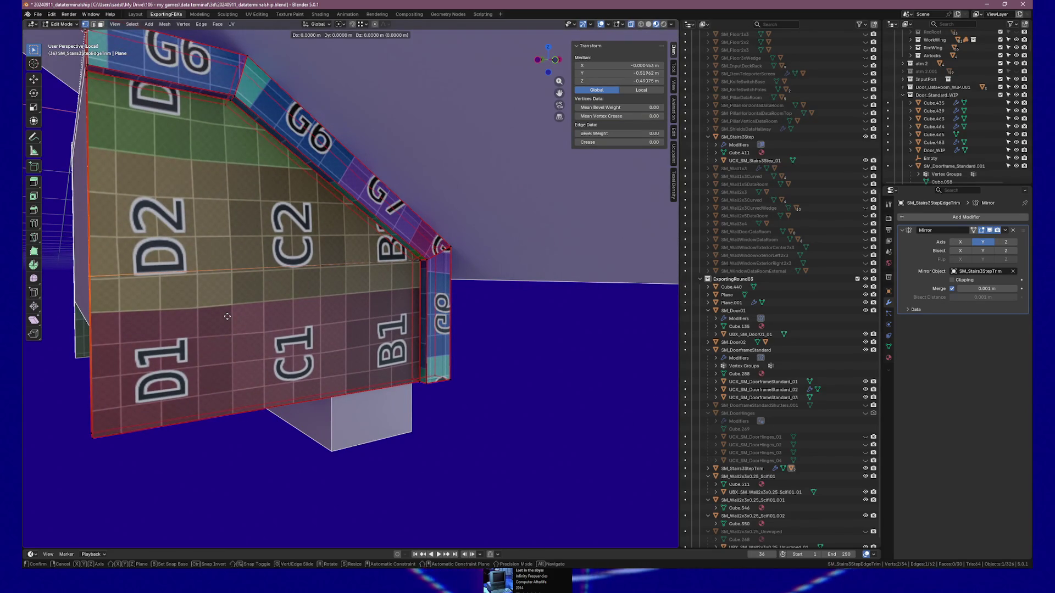
key(z)
click(372, 285)
drag(372, 285, 325, 295)
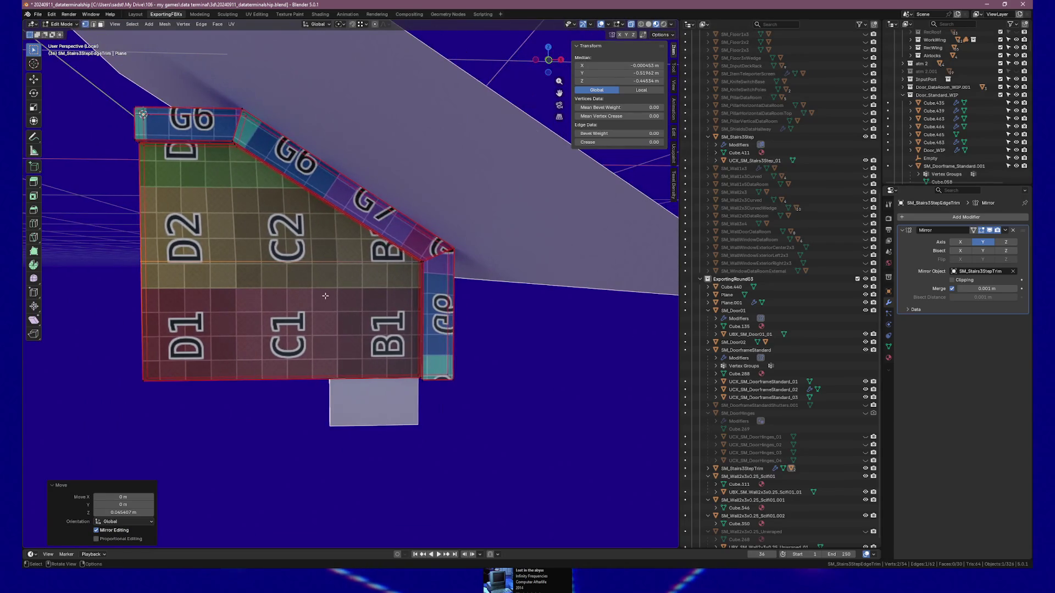
key(a)
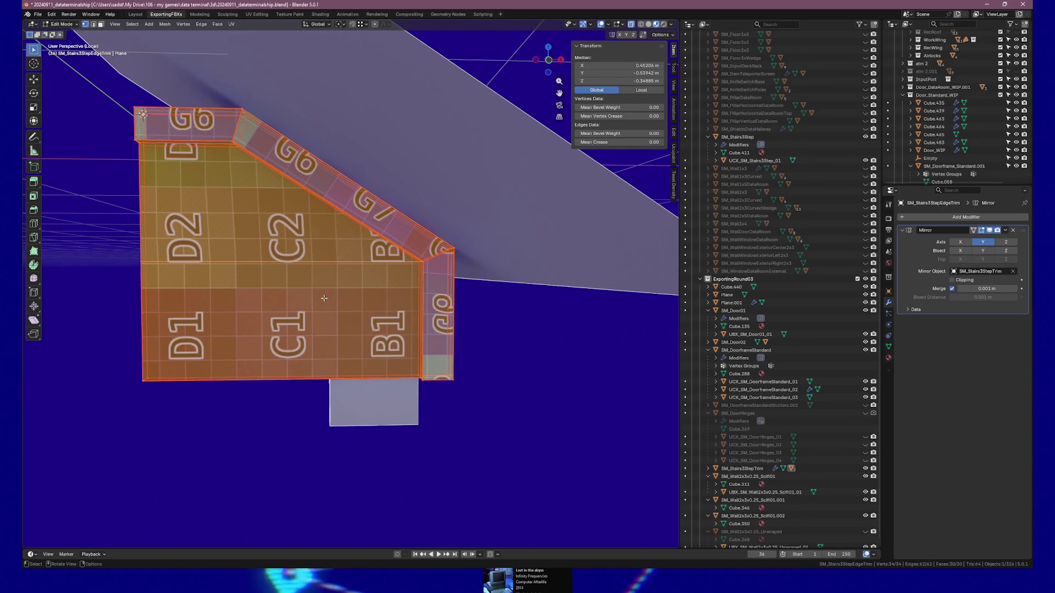
- Merge vertices by distance at 0.0001 m, leaving 29 vertices, and return to Object Mode
key(m)
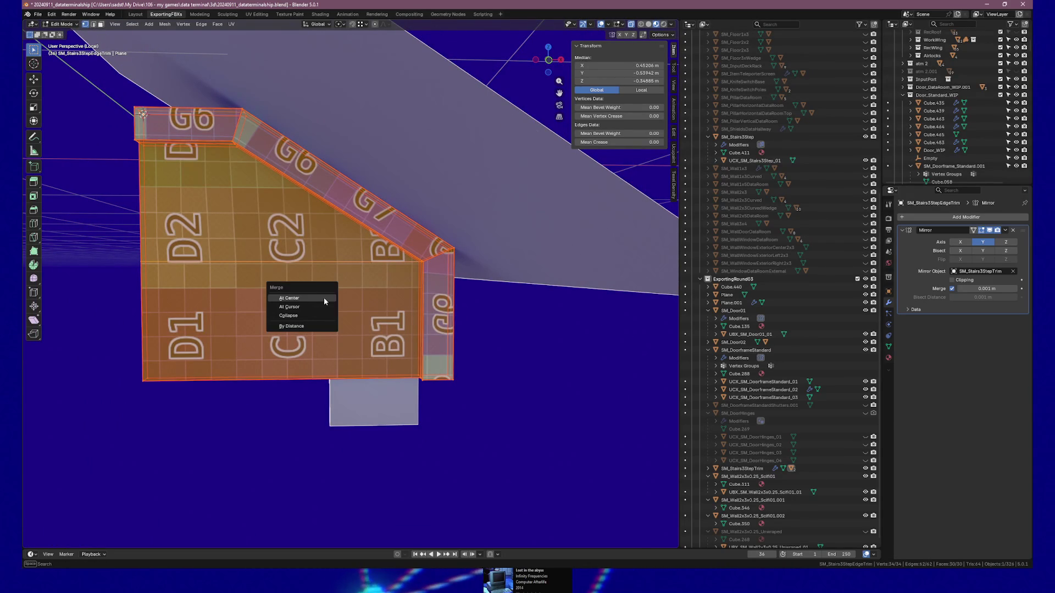
click(324, 297)
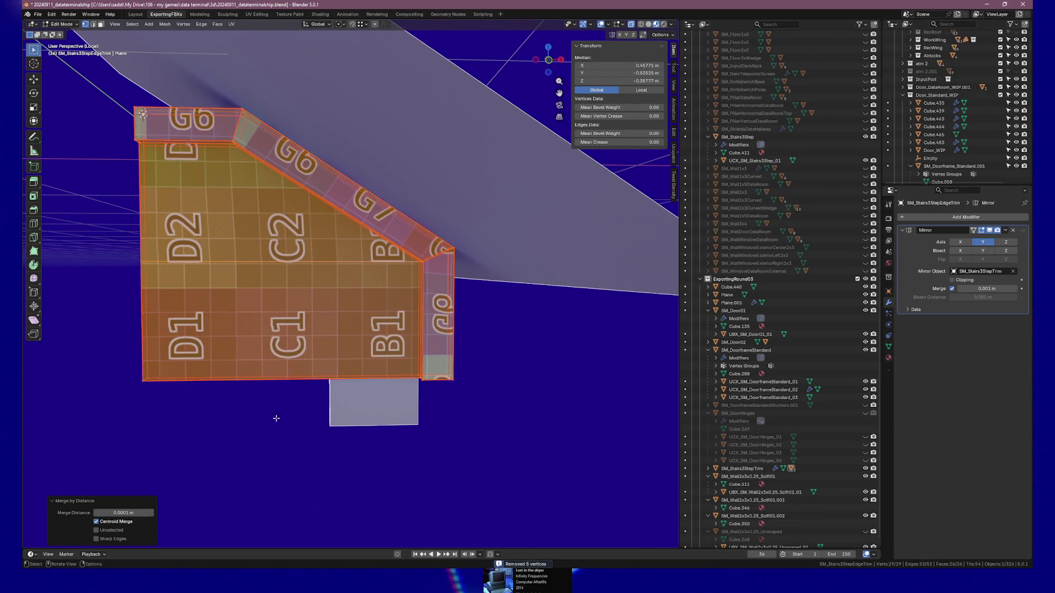
mouse_move(340, 450)
mouse_down()
mouse_move(235, 339)
mouse_move(344, 332)
mouse_move(249, 319)
mouse_up()
key(Tab)
click(532, 245)
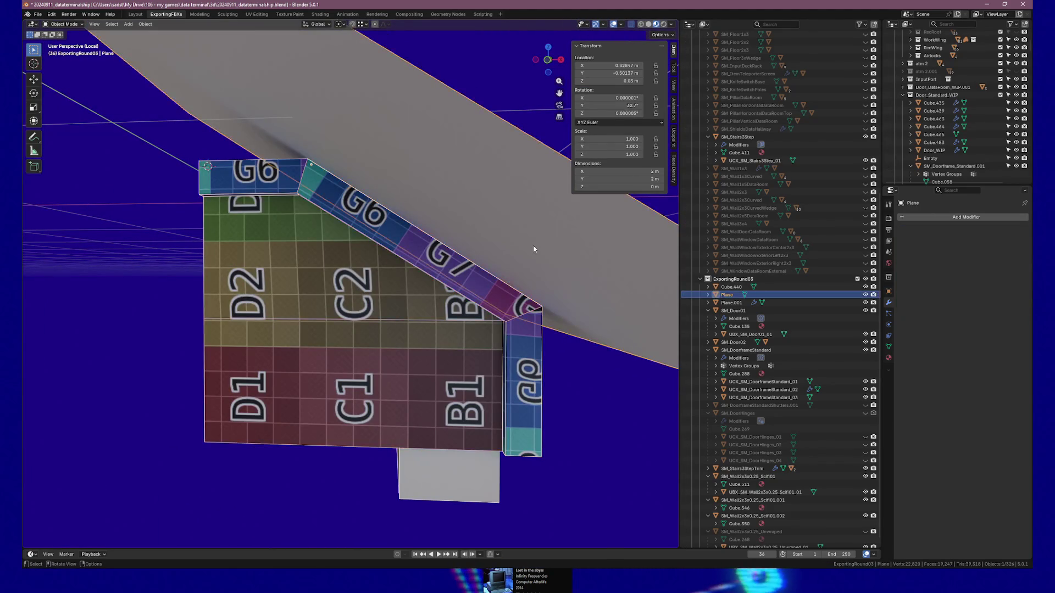
- Hide the large Plane and save the file as 20240911_dataterminalship.blend
key(h)
mouse_move(533, 245)
mouse_down()
mouse_move(466, 287)
mouse_move(408, 289)
mouse_move(466, 265)
mouse_move(397, 347)
mouse_move(526, 344)
mouse_move(367, 339)
mouse_move(367, 331)
mouse_move(469, 313)
mouse_move(414, 302)
mouse_move(255, 317)
mouse_up()
key(ctrl+s)
- Select SM_Stairs3StepTrim together with all its child meshes in the Outliner
drag(383, 334, 307, 352)
mouse_move(424, 340)
mouse_down()
mouse_move(426, 361)
mouse_move(512, 356)
mouse_move(454, 354)
mouse_up()
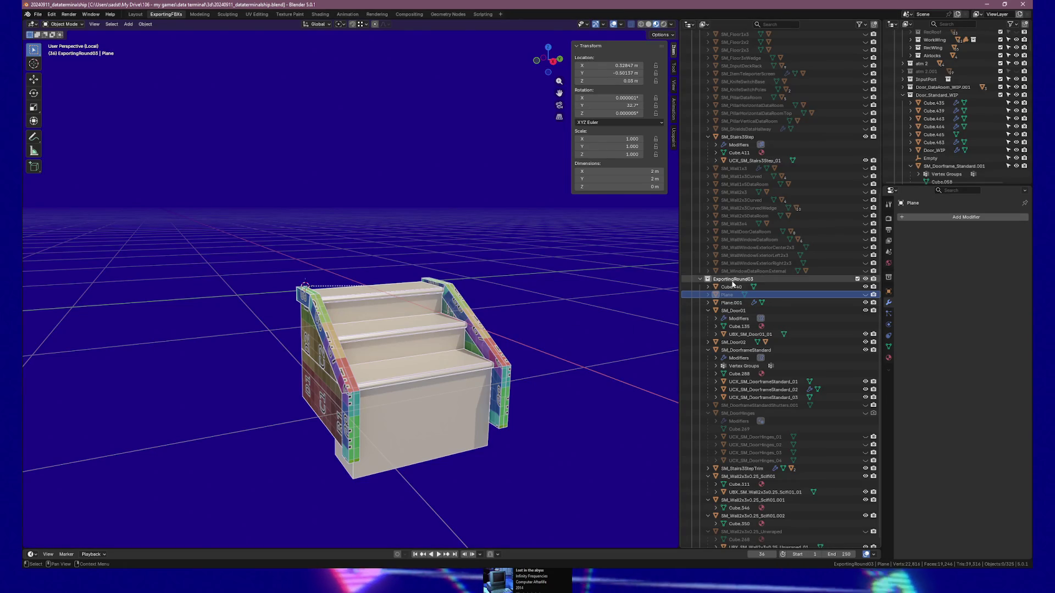
mouse_move(659, 335)
mouse_down()
mouse_move(607, 324)
mouse_move(377, 334)
mouse_up()
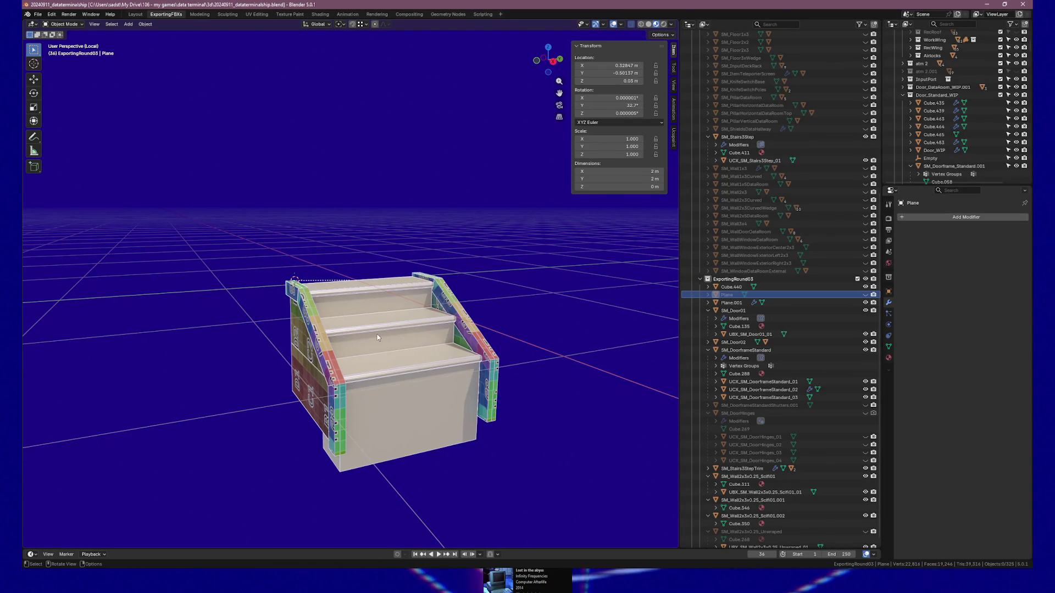
click(376, 334)
click(708, 468)
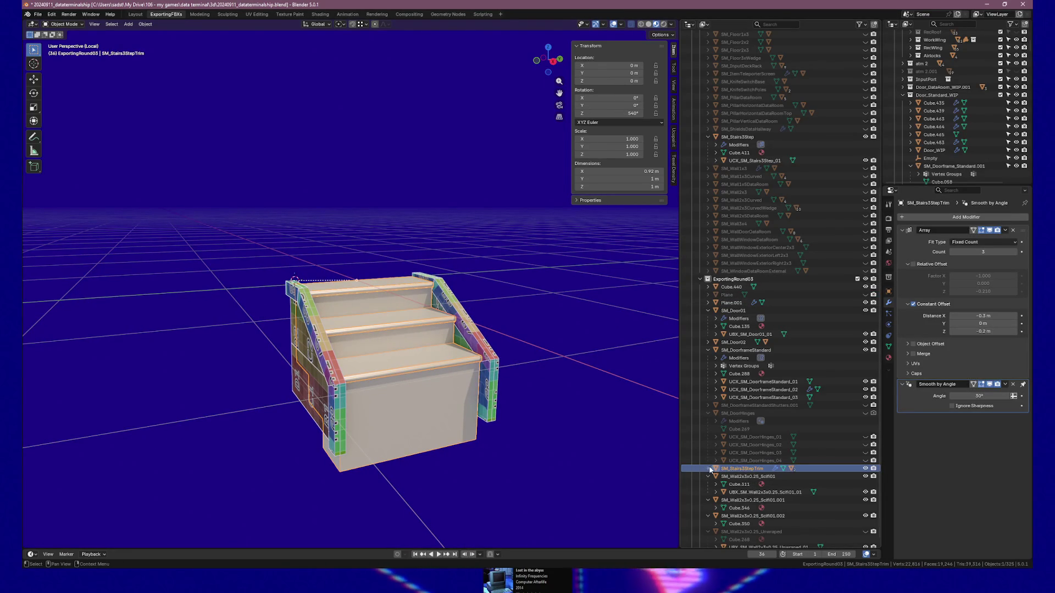
shift+click(747, 499)
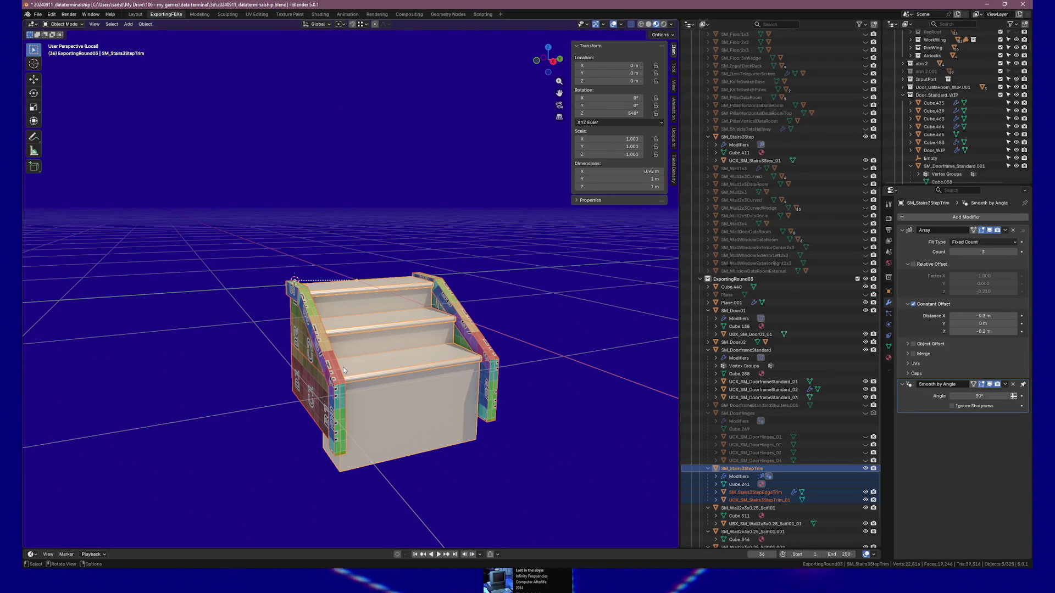
- Export the stair trim objects as FBX, then select the stairs trim back in Unreal Engine
click(37, 14)
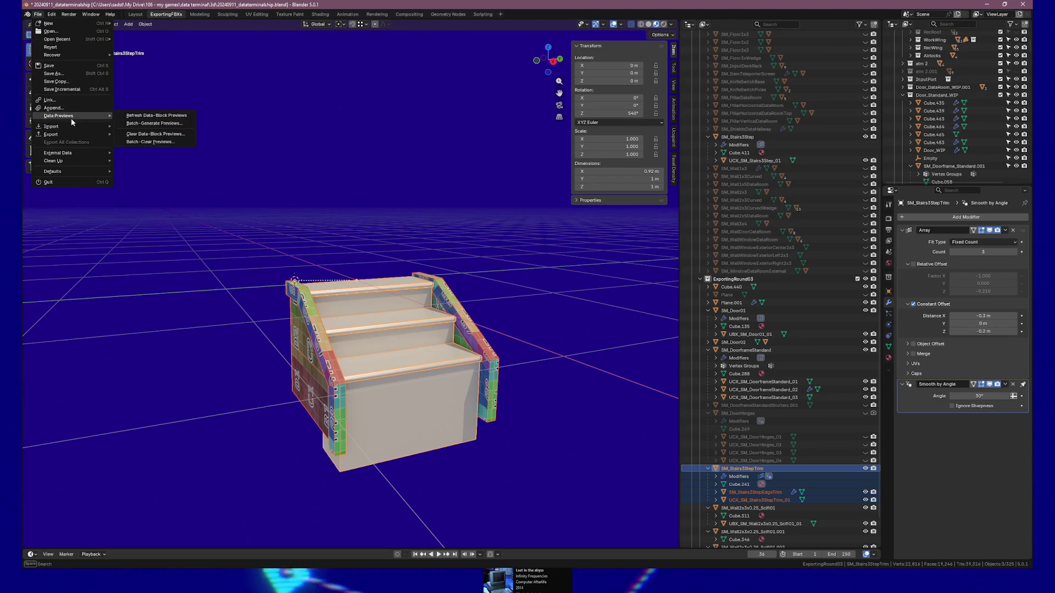
mouse_move(65, 135)
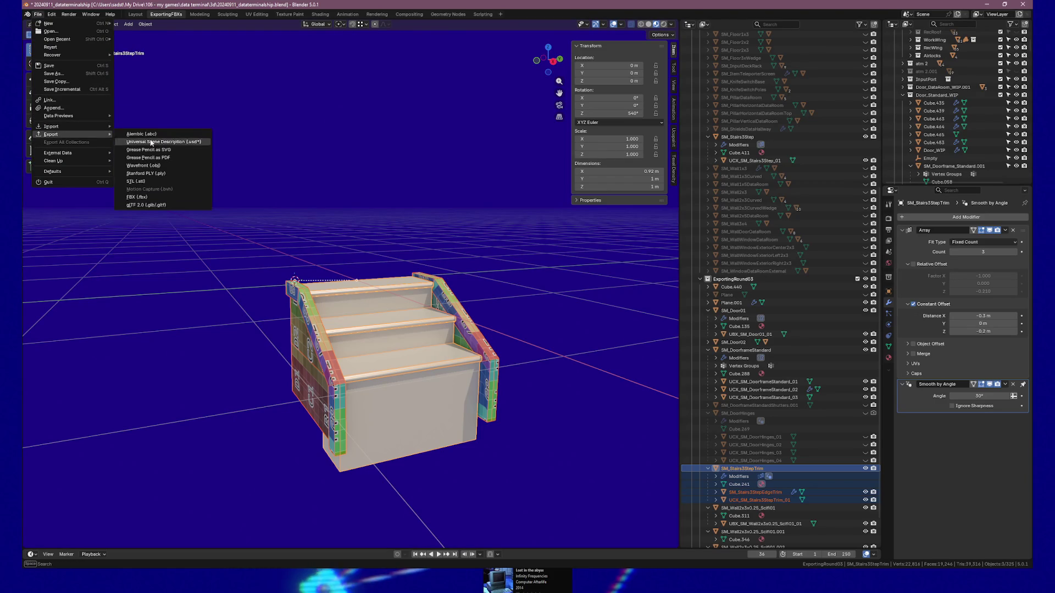
click(147, 199)
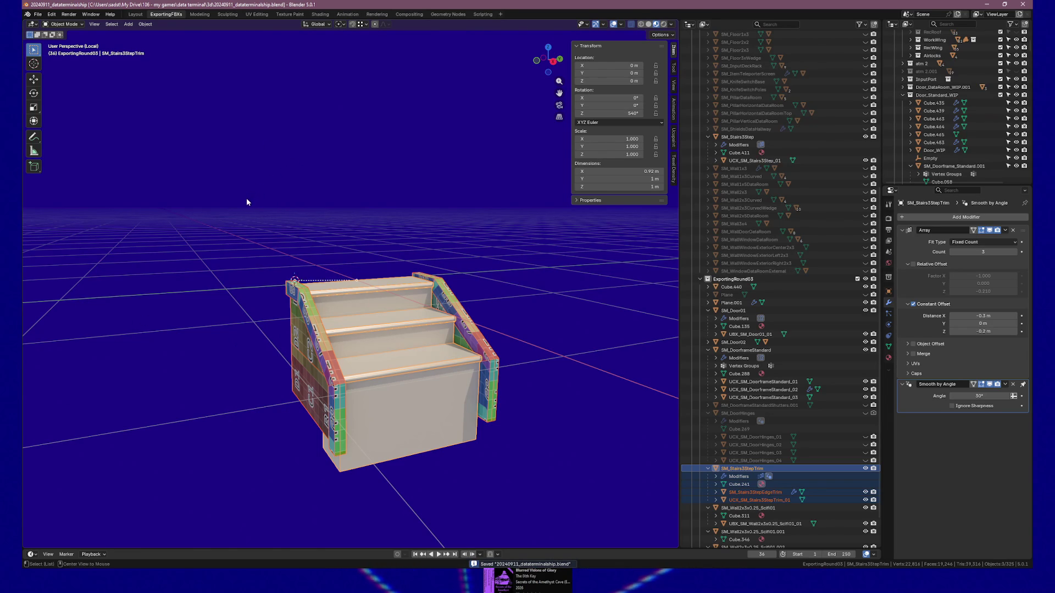
key(alt+Tab)
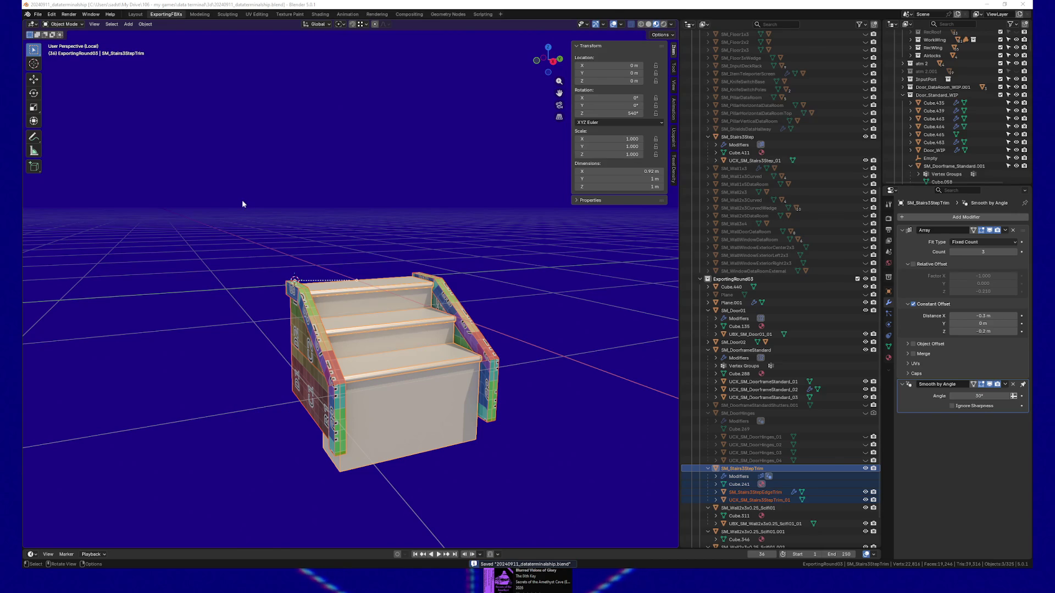
key(alt+Tab)
click(623, 399)
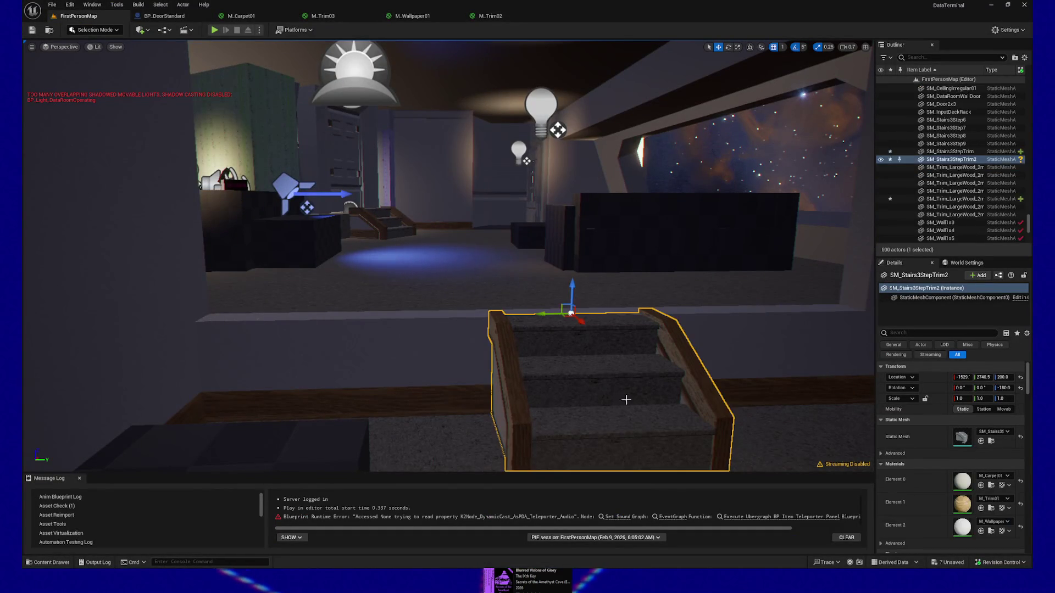
- Reimport the SM_Stairs3StepTrim mesh from the updated FBX and frame the stairs
click(991, 441)
right_click(704, 519)
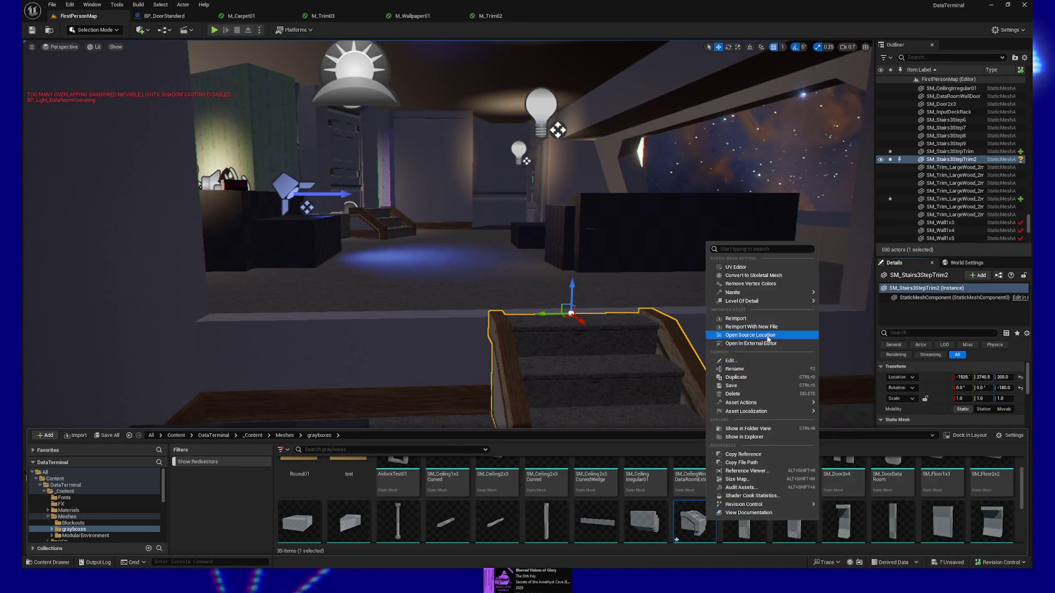
click(752, 325)
drag(751, 319, 714, 302)
key(f)
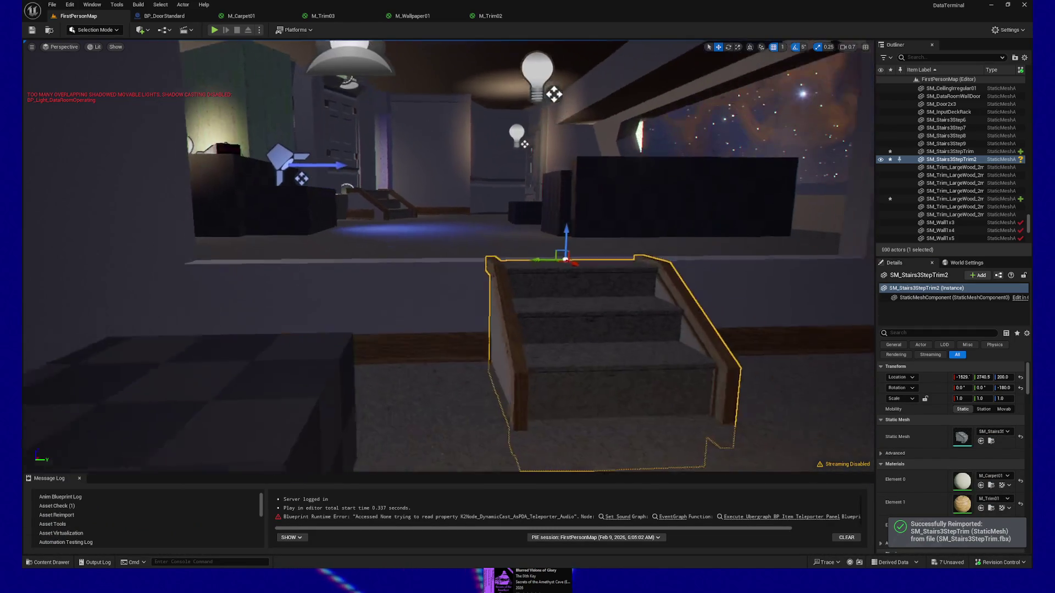
mouse_move(569, 355)
mouse_down()
mouse_move(569, 379)
mouse_move(489, 390)
mouse_move(511, 346)
mouse_move(535, 334)
mouse_move(547, 353)
mouse_up()
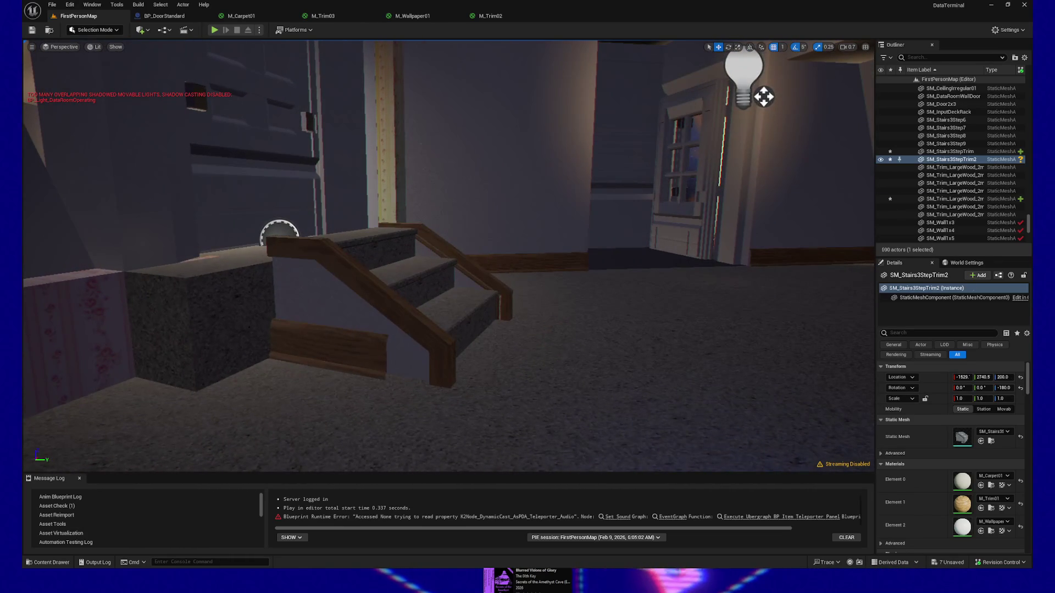
- Nudge the SM_Trim_LargeWood_2m6 baseboard into line along the stairs' base
click(364, 357)
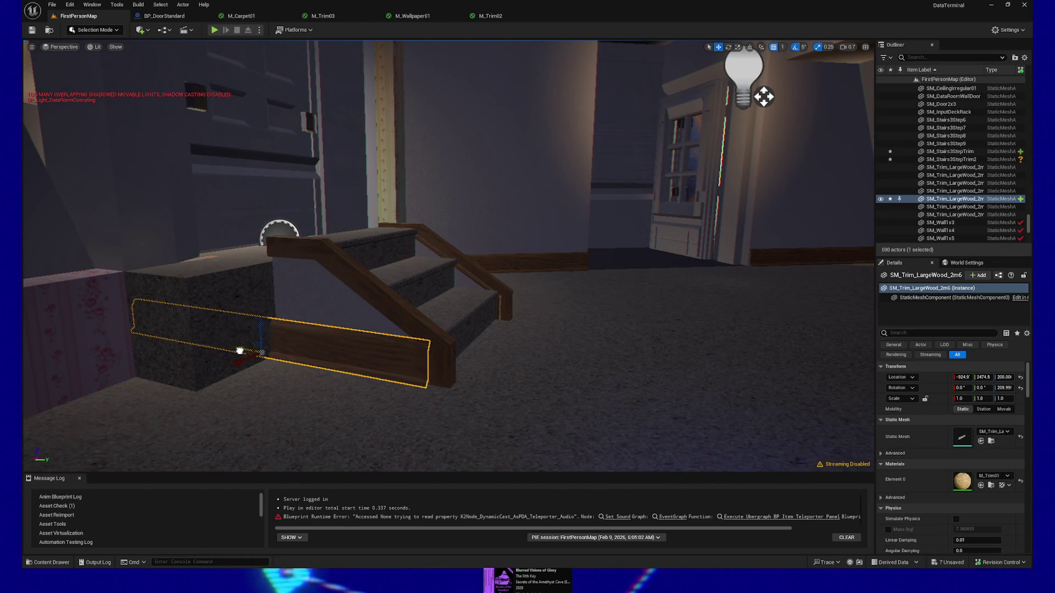
drag(283, 366, 291, 352)
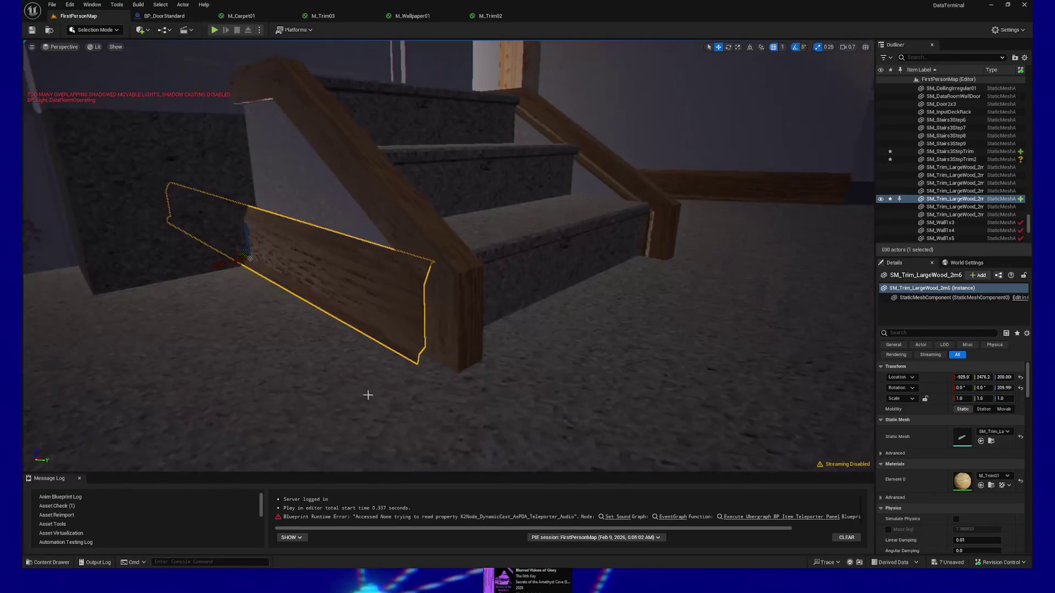
drag(226, 266, 236, 261)
mouse_move(262, 343)
mouse_down()
mouse_move(640, 89)
mouse_move(631, 87)
mouse_move(624, 388)
mouse_up()
right_click(621, 409)
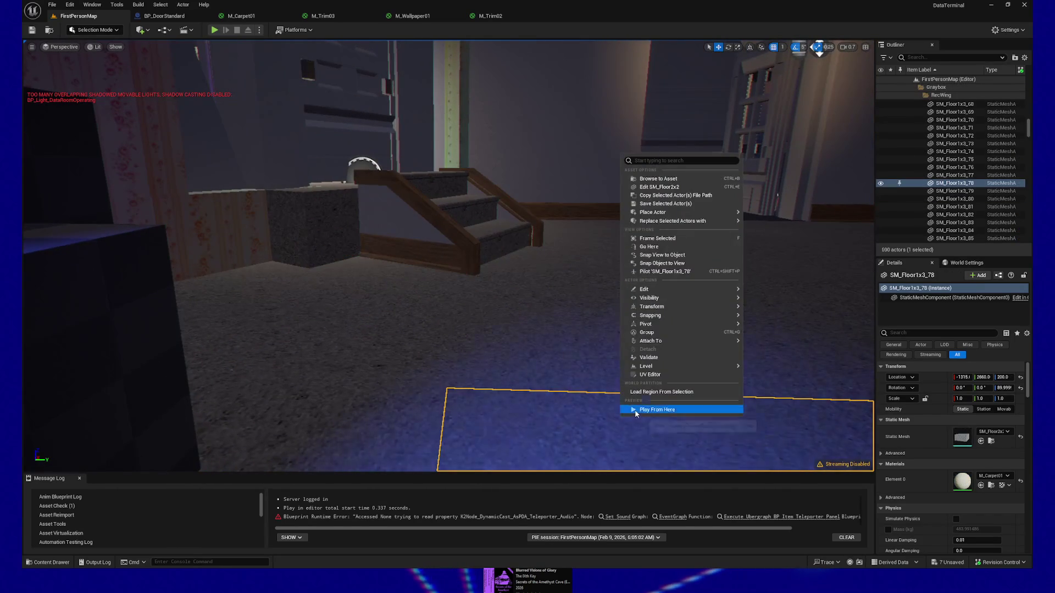
click(635, 411)
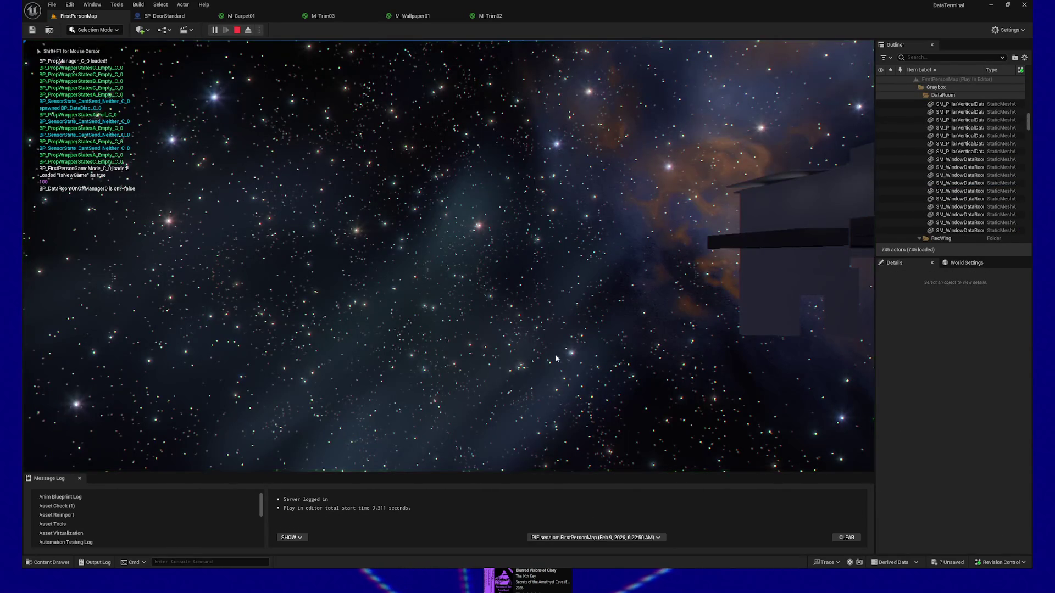
key(Escape)
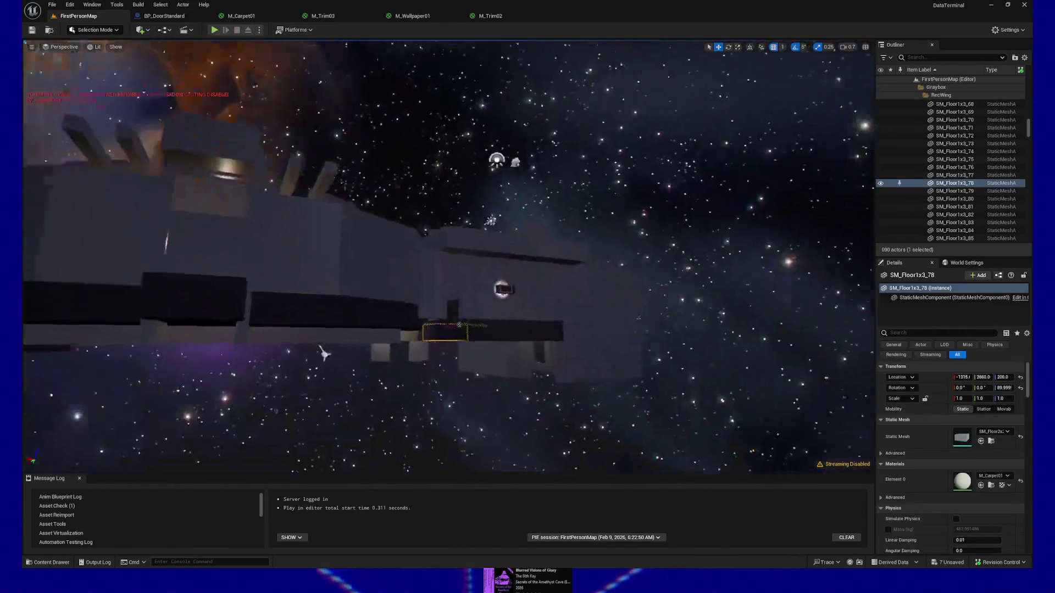
mouse_move(324, 353)
mouse_down()
mouse_move(285, 367)
mouse_move(519, 343)
mouse_move(516, 467)
mouse_move(549, 418)
mouse_up()
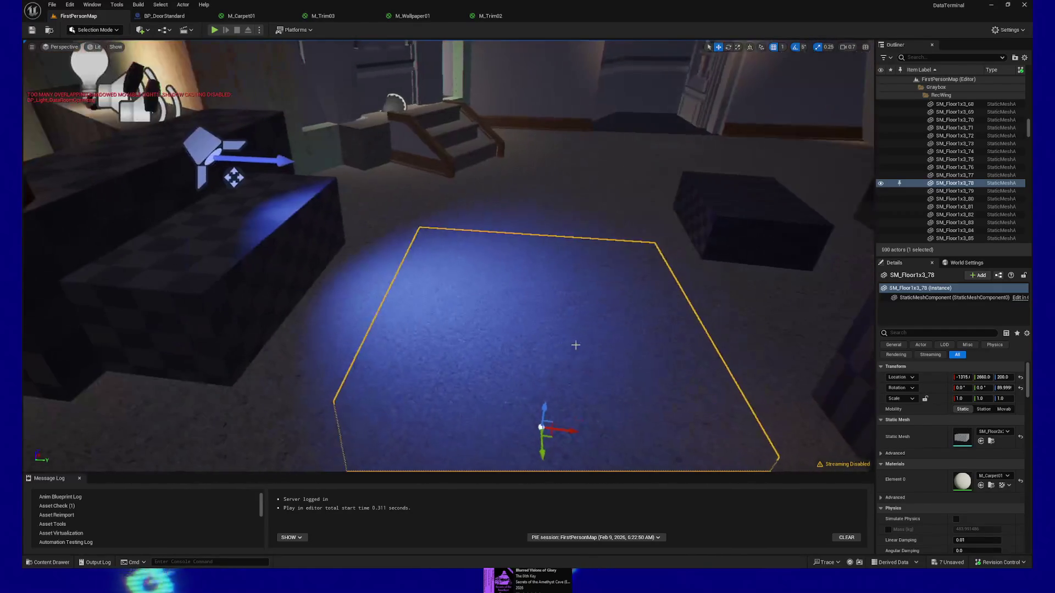
right_click(585, 351)
click(631, 348)
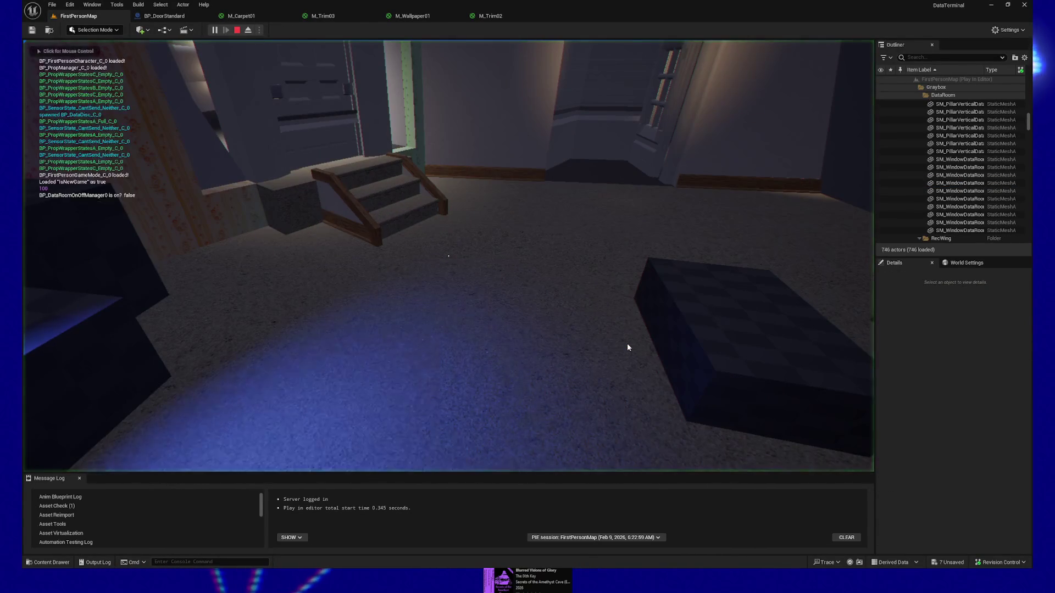
click(614, 345)
mouse_move(448, 256)
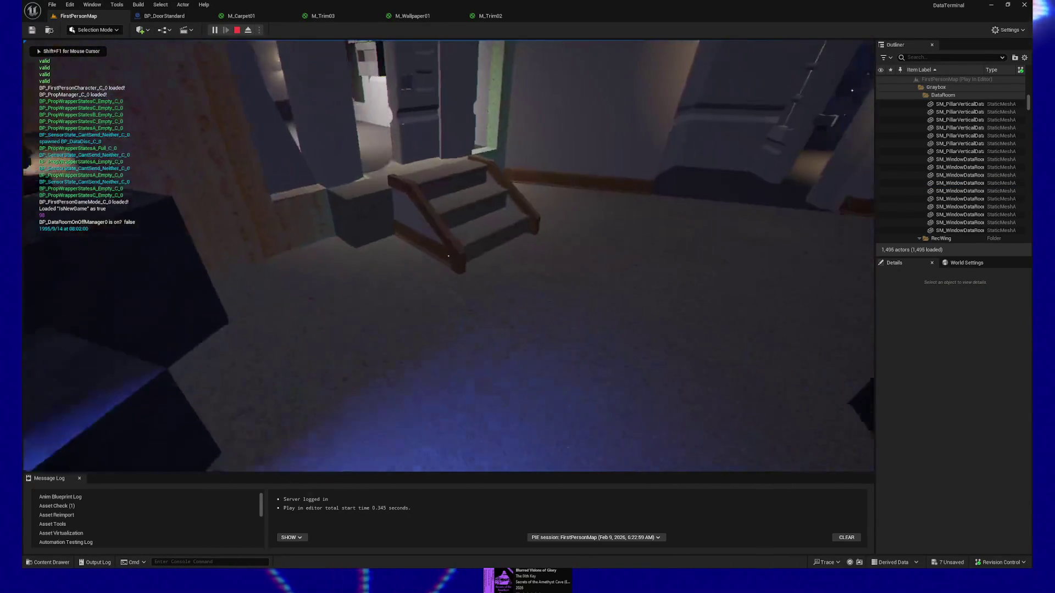
key(w)
mouse_move(448, 286)
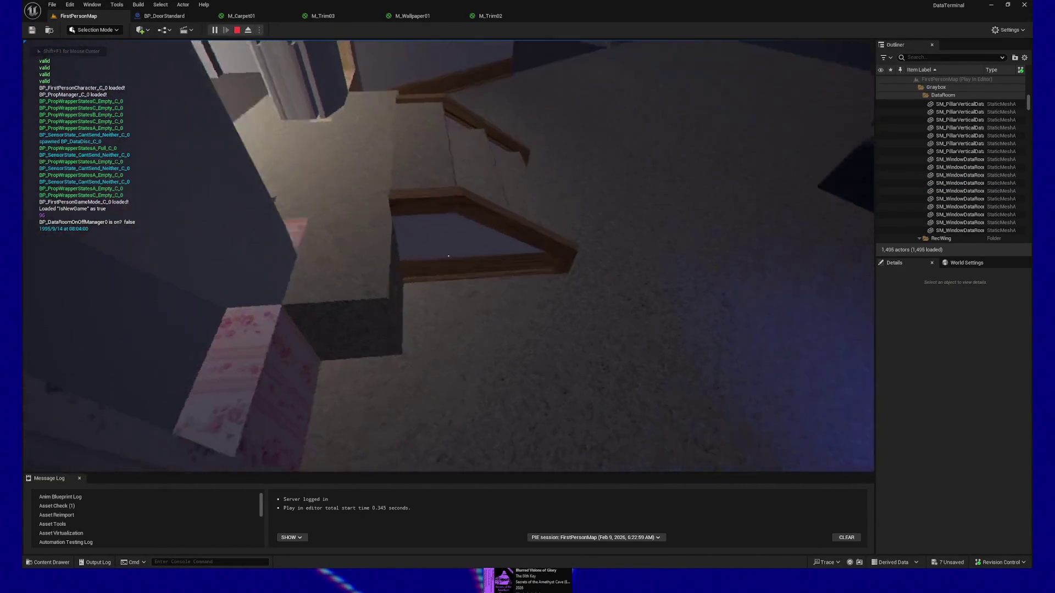
key(s)
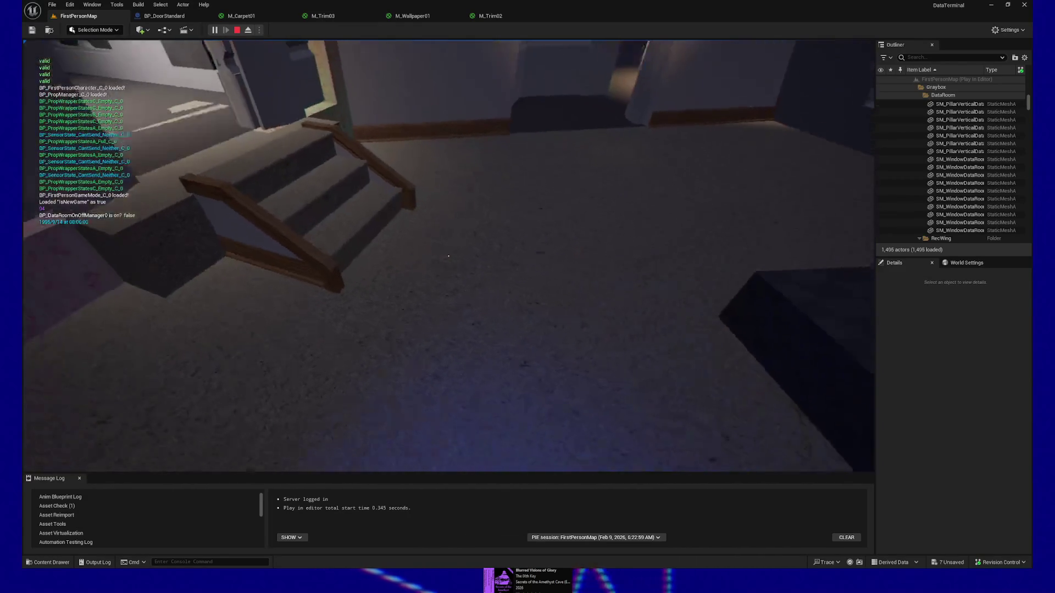
key(a)
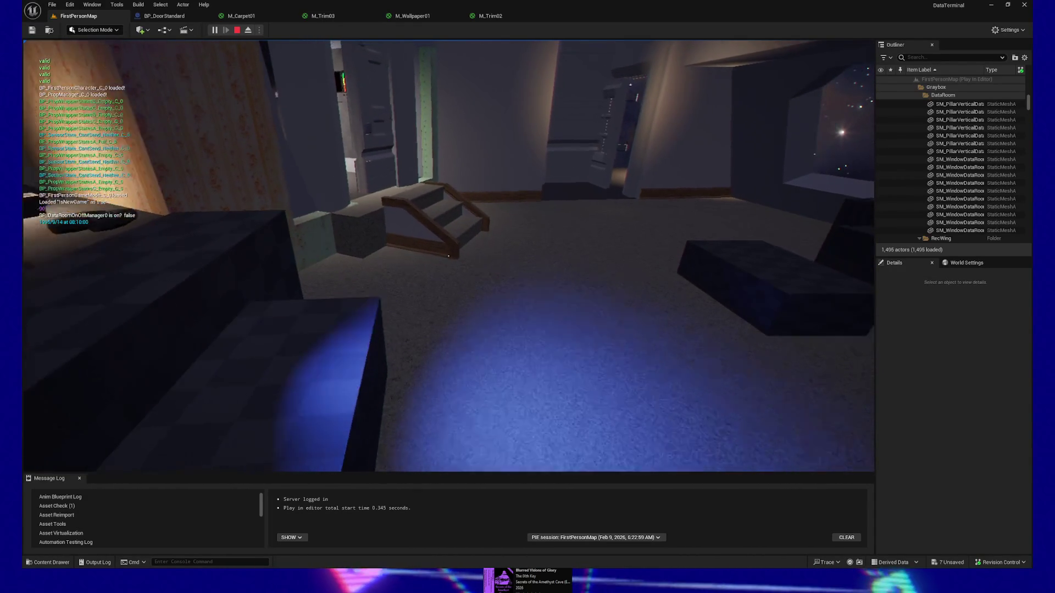
key(s)
key(w)
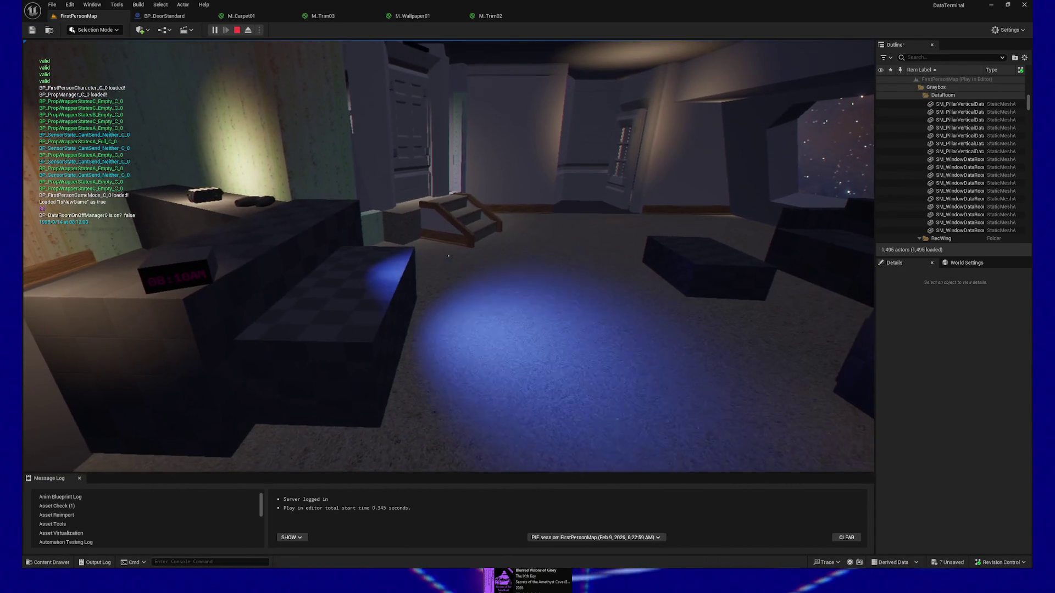
key(w)
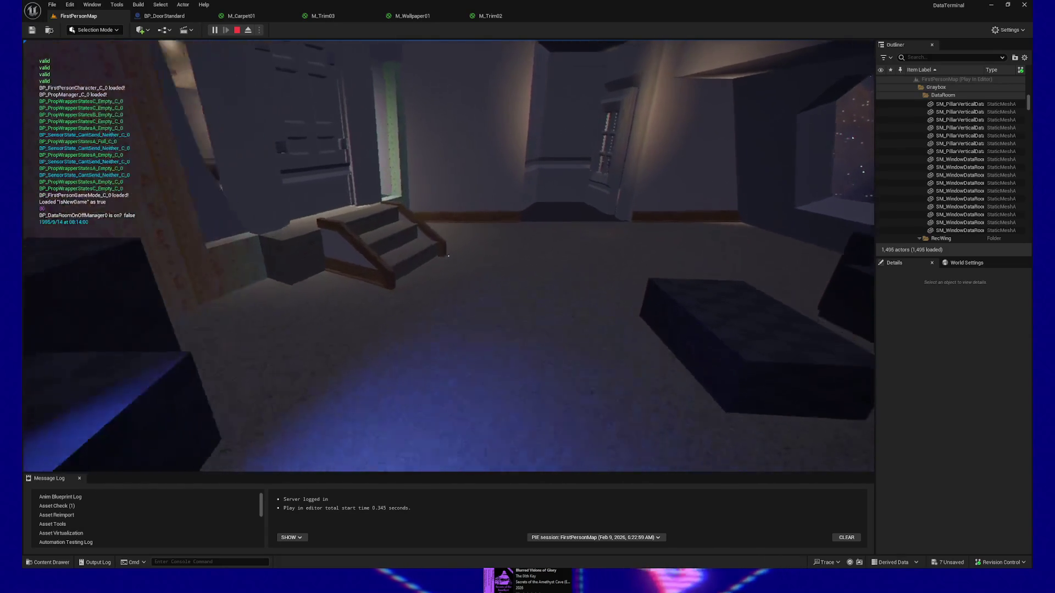
key(s)
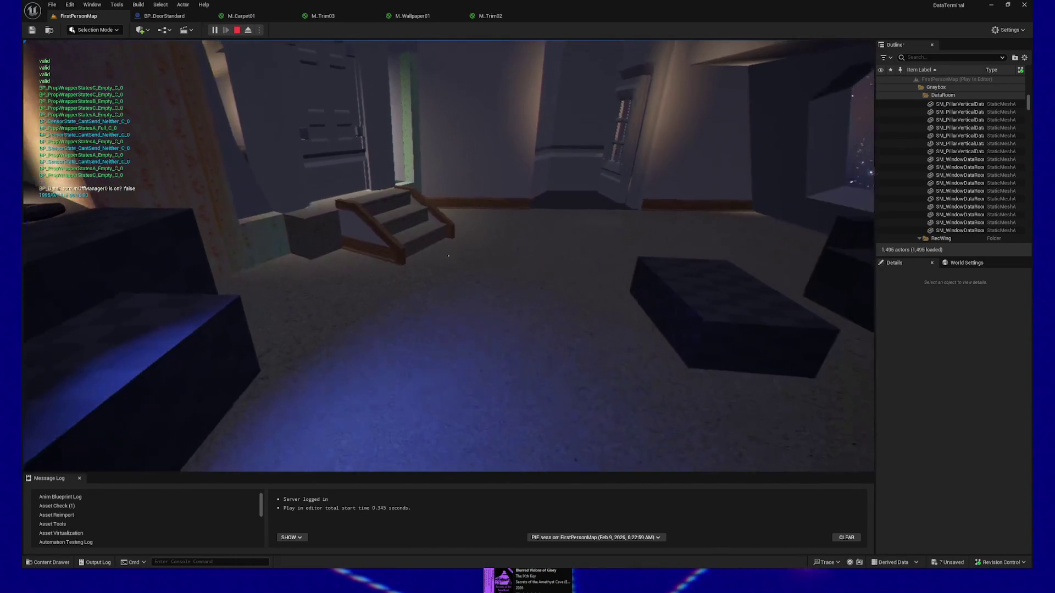
key(w)
key(w)
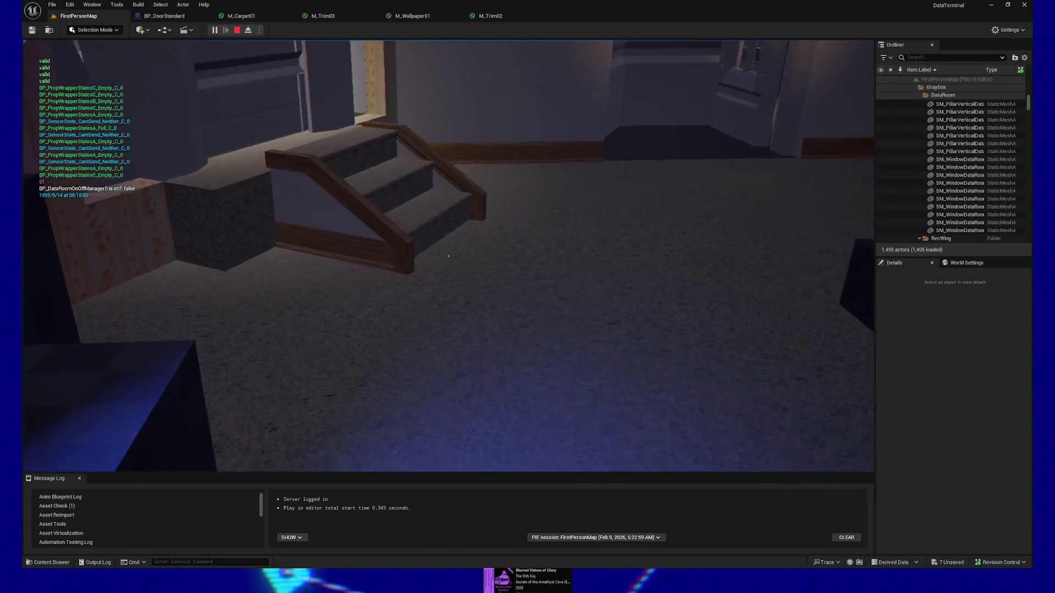
key(w)
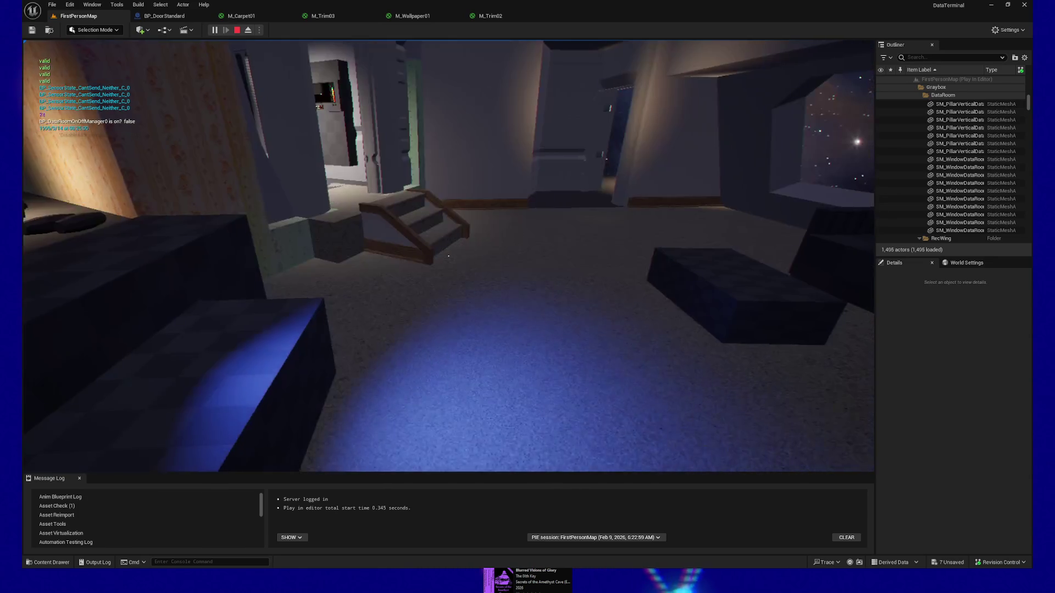
key(Escape)
click(470, 382)
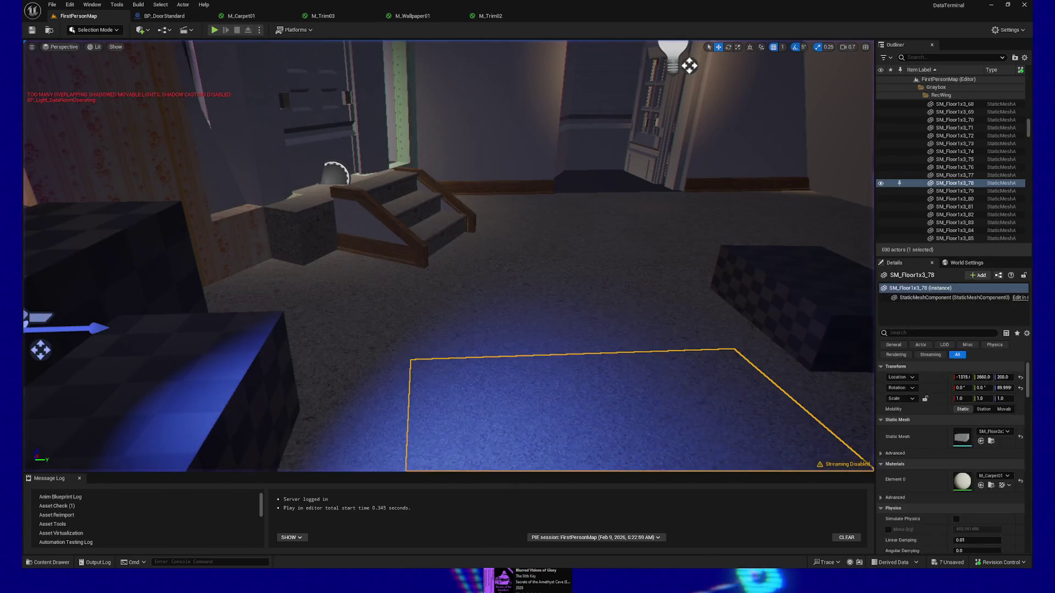
- Raise SM_Stairs3StepTrim to Location Z 265, inspect it from several angles, then return it to 260
click(440, 286)
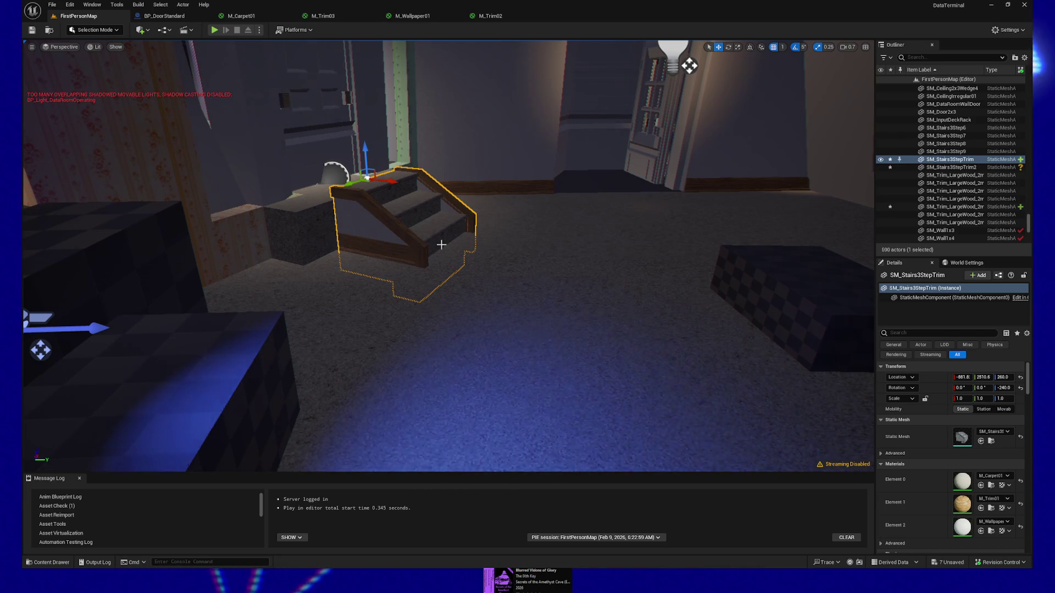
click(1003, 377)
text(265)
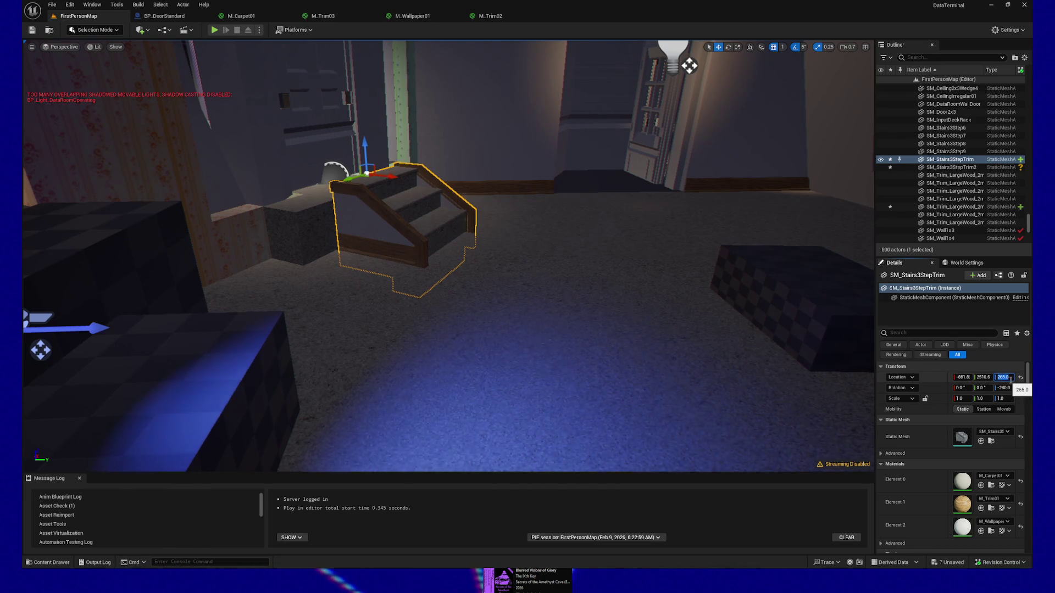
key(Return)
scroll(678, 80, up, 10)
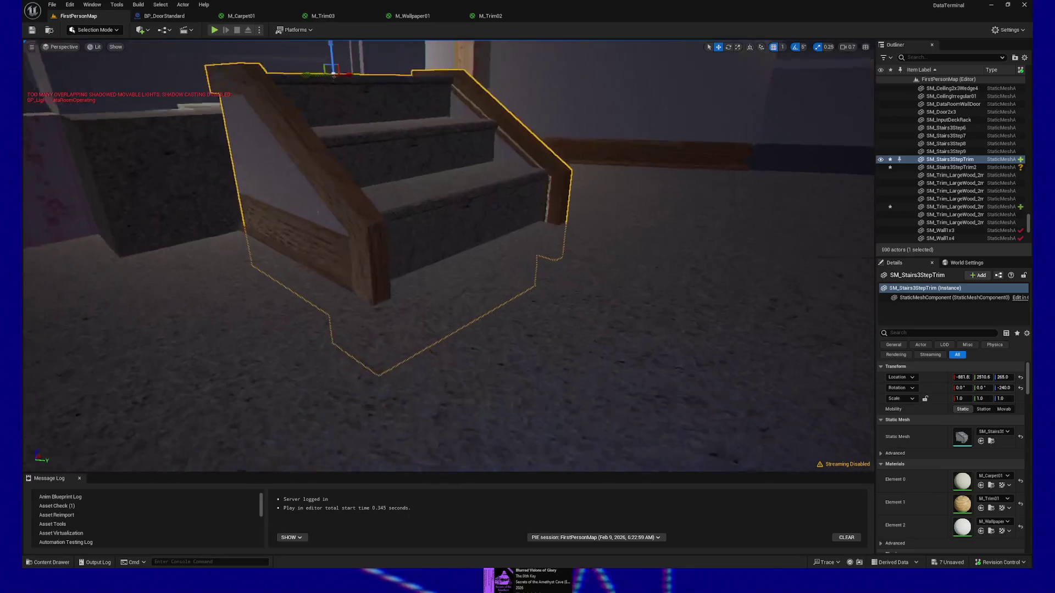
mouse_move(440, 248)
mouse_down()
mouse_move(379, 247)
mouse_move(407, 247)
mouse_up()
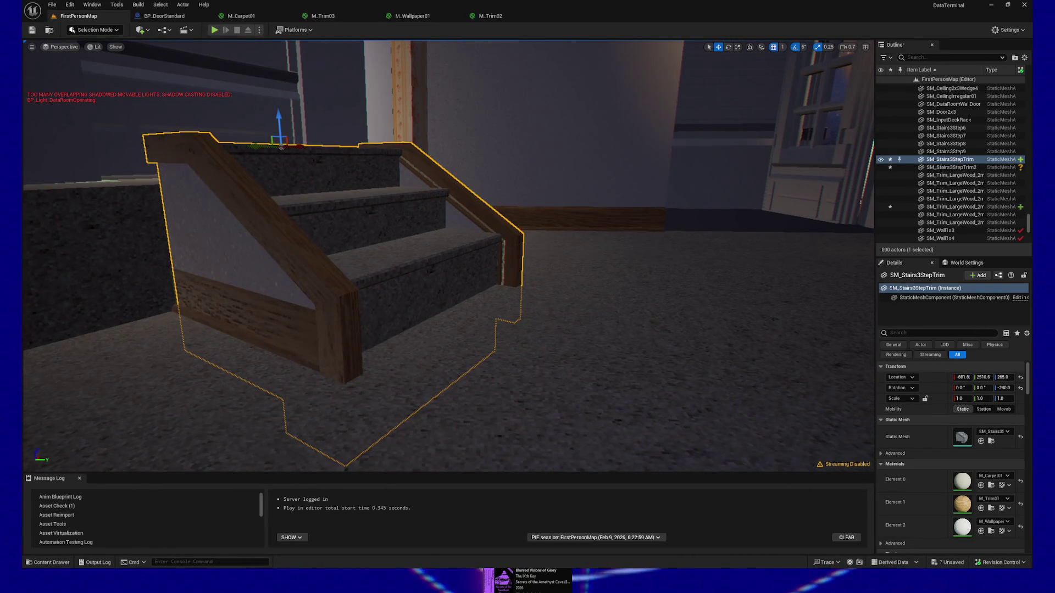
drag(650, 356, 643, 356)
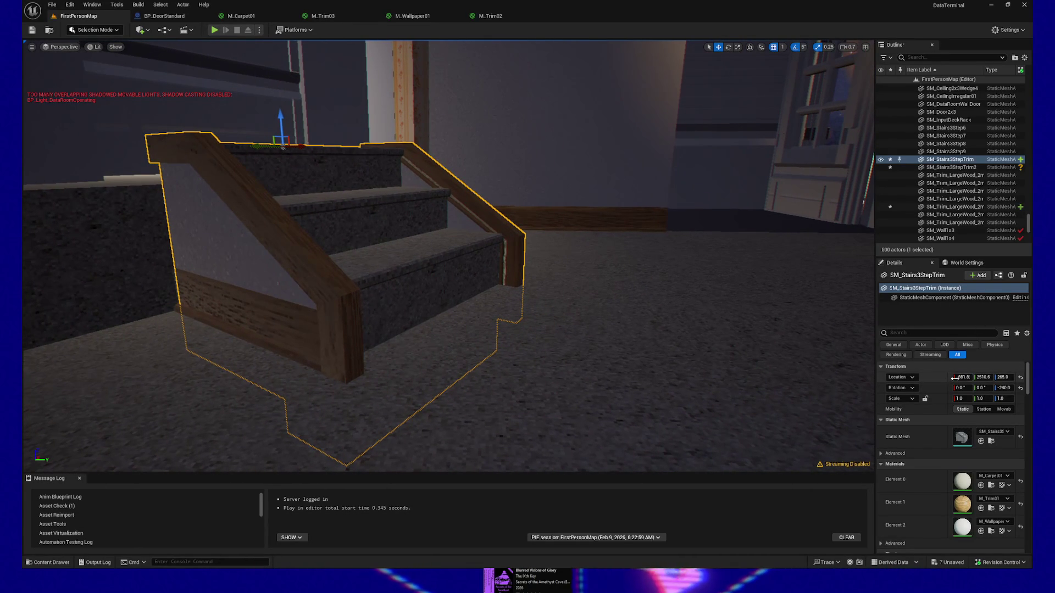
drag(783, 357, 764, 354)
drag(439, 247, 324, 248)
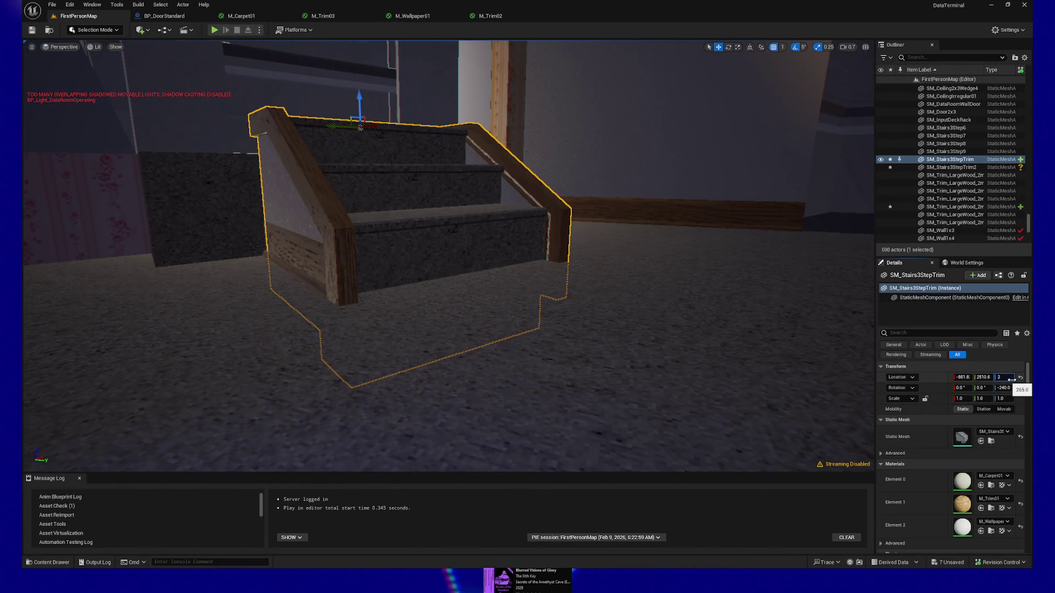
mouse_move(439, 247)
mouse_down()
mouse_move(401, 247)
mouse_move(472, 230)
mouse_move(423, 237)
mouse_move(549, 311)
mouse_up()
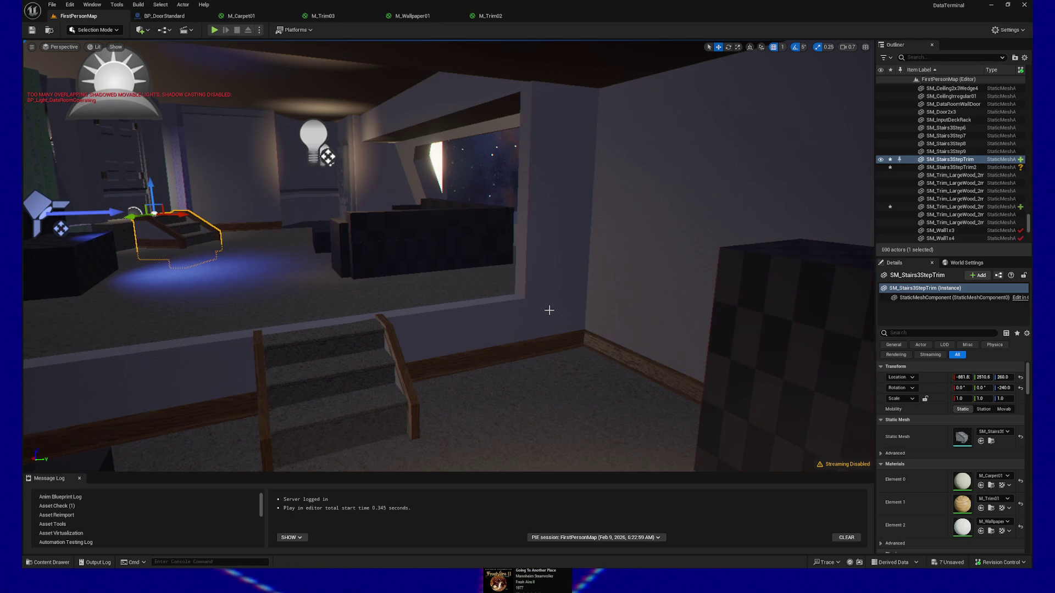
- Select BP_DoorStandard beside the stairs and orbit close around it to inspect its front
mouse_move(437, 295)
mouse_down()
mouse_move(379, 164)
mouse_move(343, 154)
mouse_move(371, 296)
mouse_up()
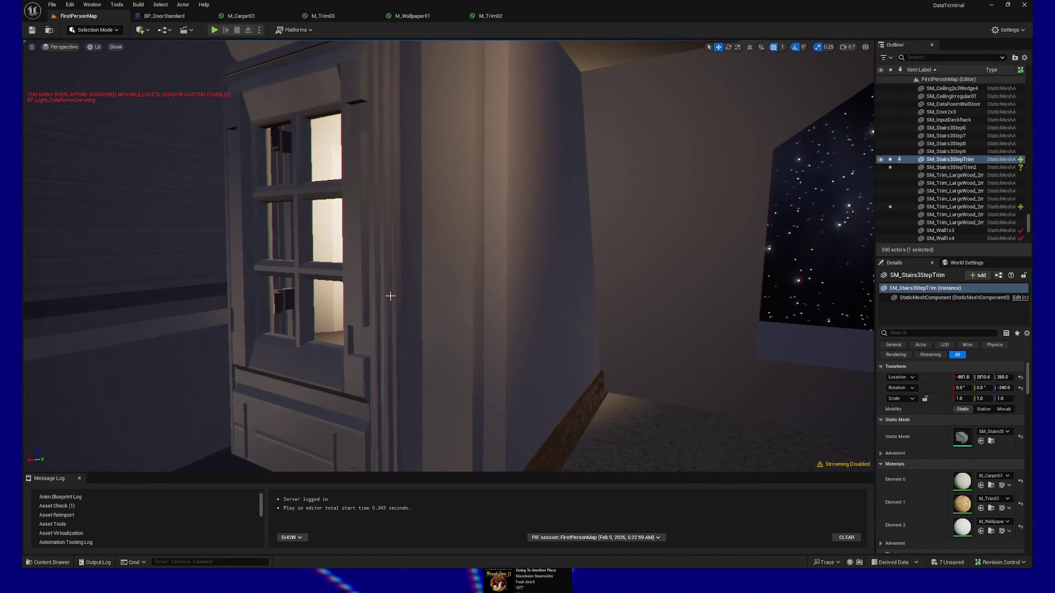
click(384, 308)
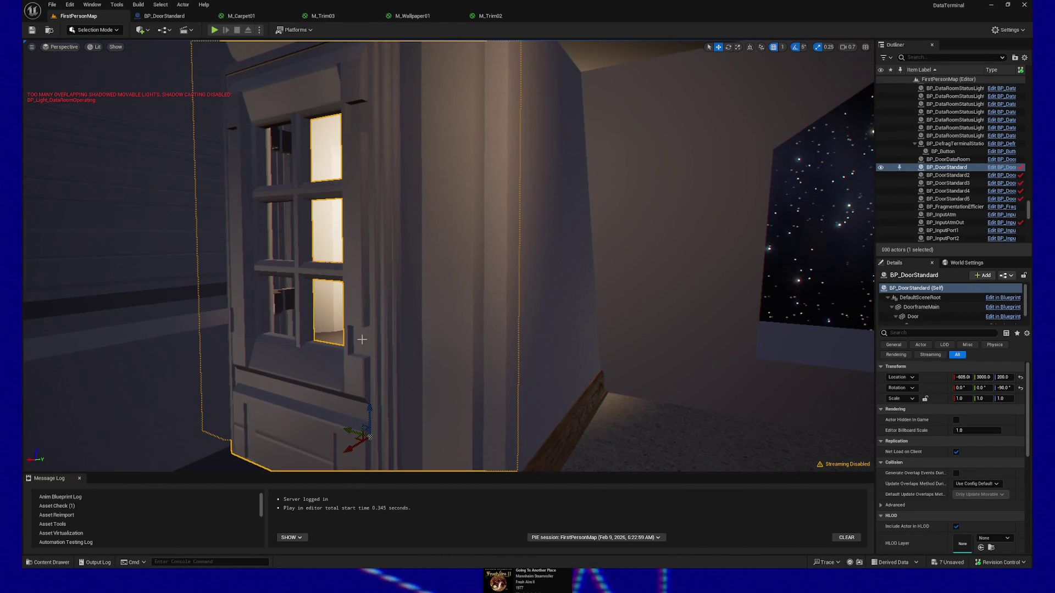
drag(320, 409, 435, 385)
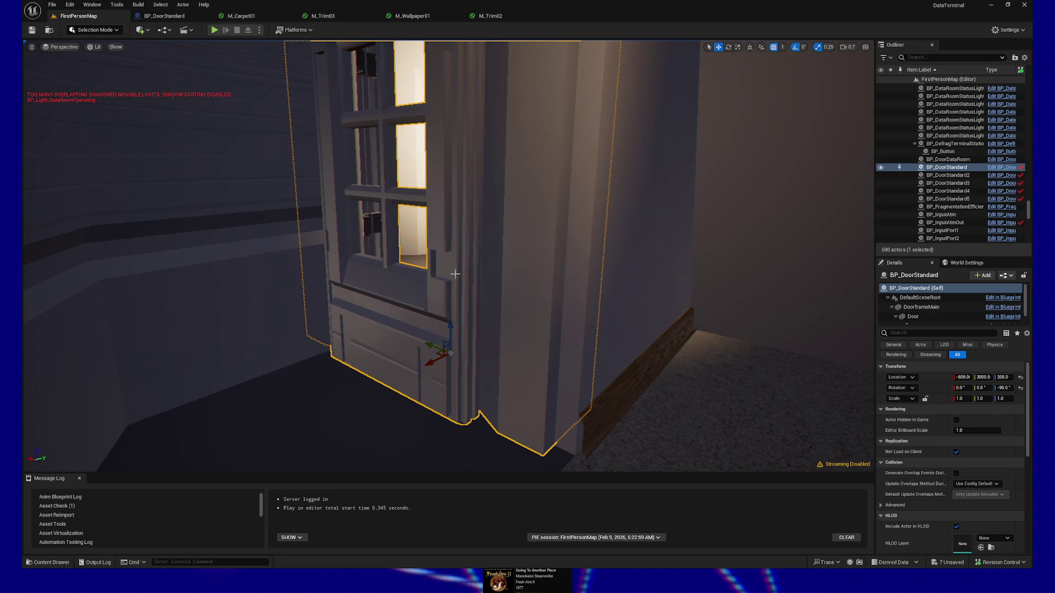
drag(455, 281, 462, 274)
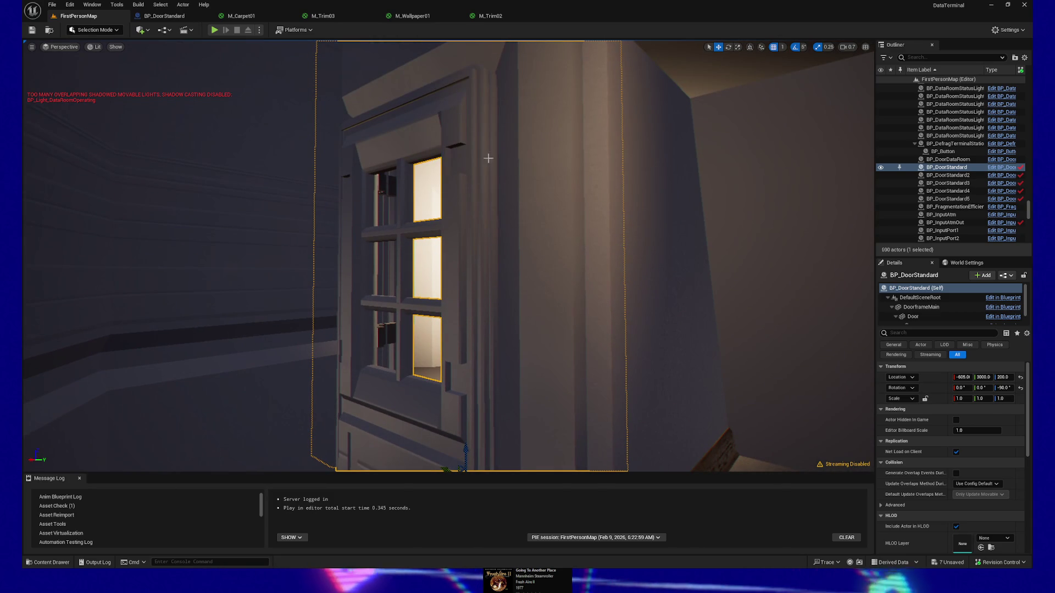
mouse_move(460, 190)
mouse_down()
mouse_move(478, 182)
mouse_move(462, 196)
mouse_up()
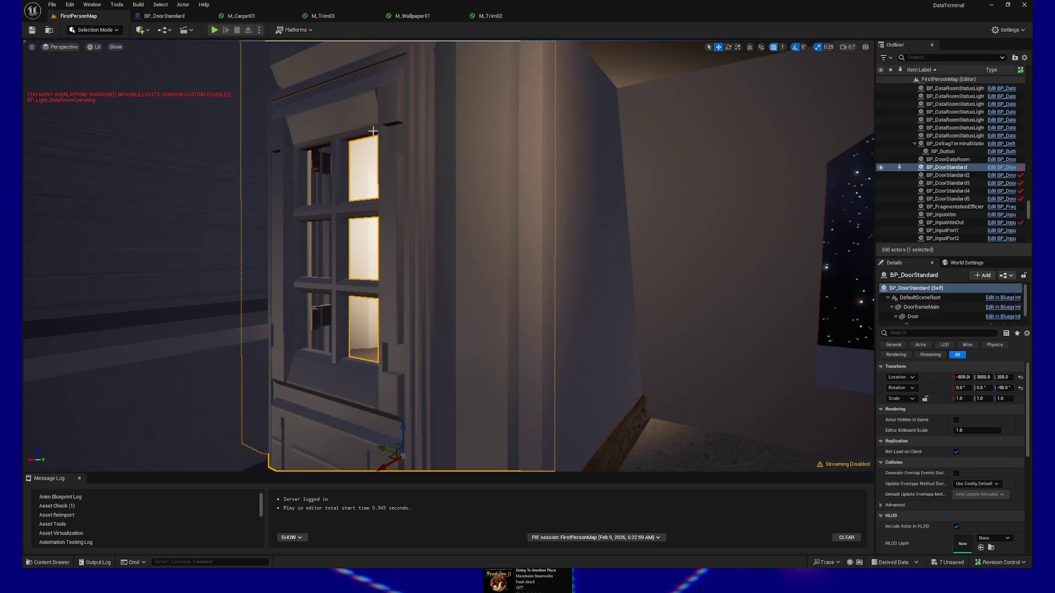
drag(371, 114, 371, 131)
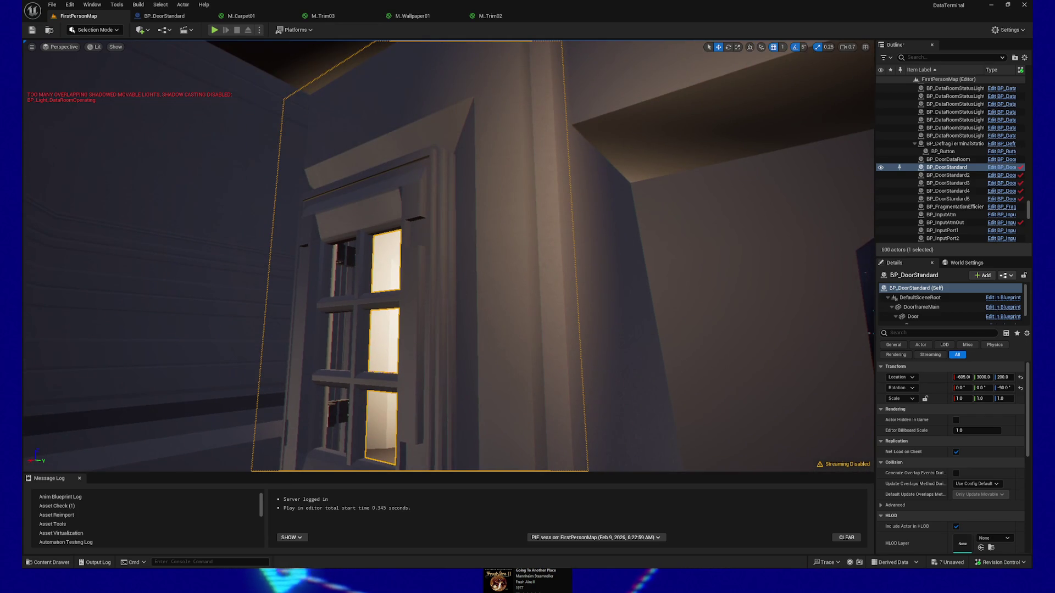
drag(448, 258, 452, 272)
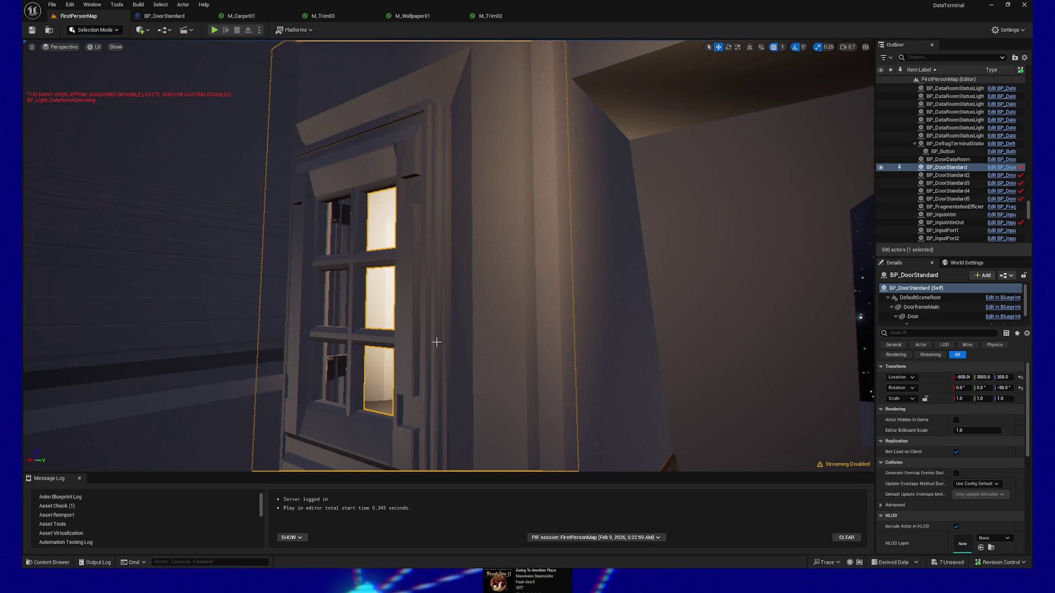
- Select BP_DoorStandard2 and pull the view back to reveal the staircase
mouse_move(436, 341)
mouse_down()
mouse_move(434, 385)
mouse_move(260, 62)
mouse_move(626, 197)
mouse_move(377, 203)
mouse_move(627, 152)
mouse_move(551, 140)
mouse_move(561, 139)
mouse_move(351, 230)
mouse_up()
click(306, 223)
drag(434, 179, 368, 223)
- Select SM_Stairs3StepTrim and orbit around the staircase toward the doorway
click(399, 306)
mouse_move(399, 306)
mouse_down()
mouse_move(353, 328)
mouse_move(802, 262)
mouse_move(427, 323)
mouse_up()
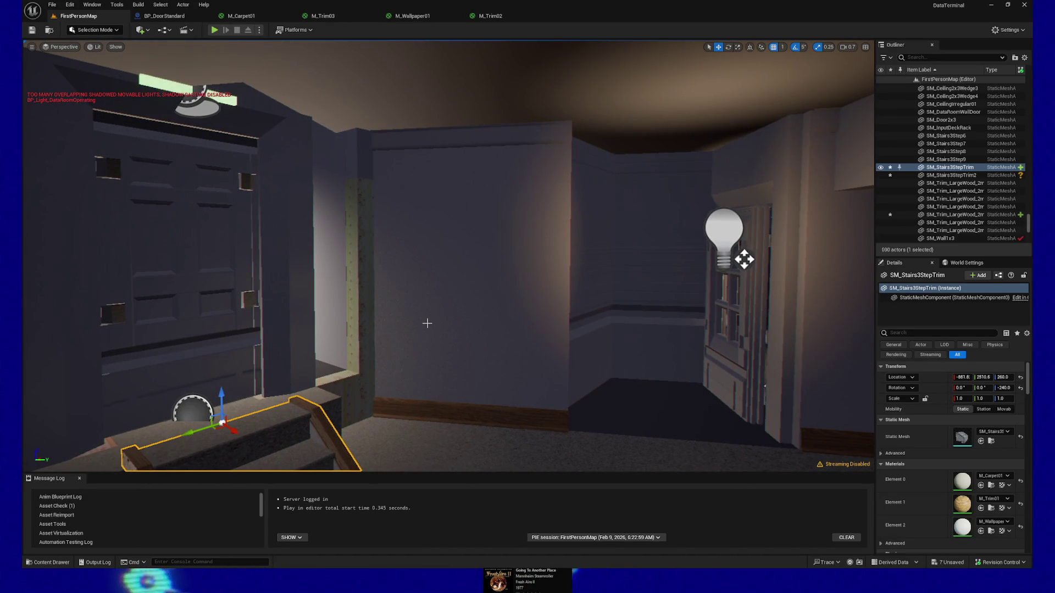
mouse_move(438, 336)
mouse_down()
mouse_move(449, 344)
mouse_move(407, 346)
mouse_move(423, 345)
mouse_move(417, 311)
mouse_move(418, 330)
mouse_move(434, 330)
mouse_move(422, 331)
mouse_up()
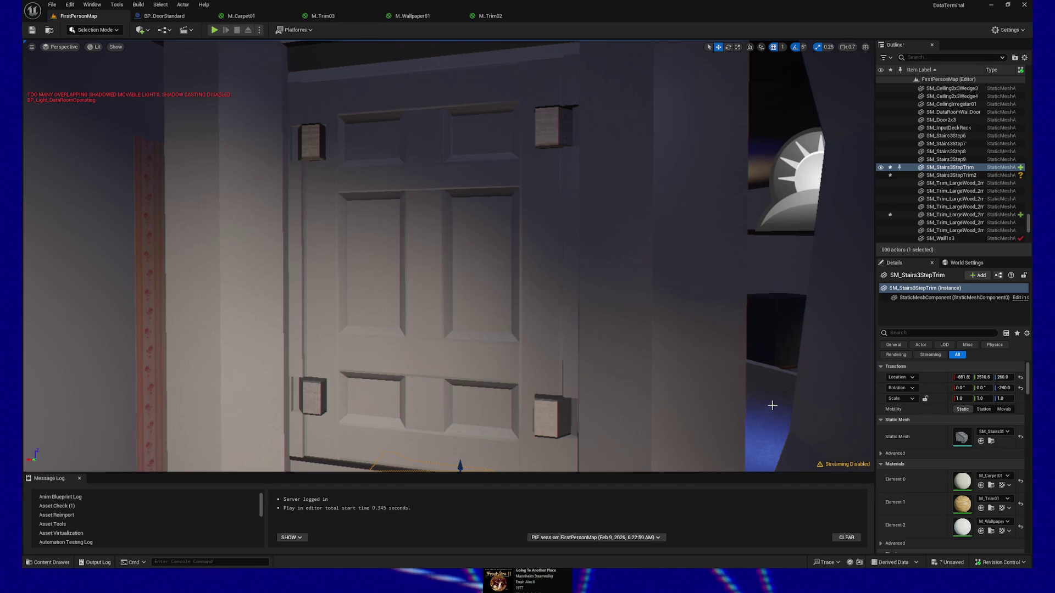
mouse_move(582, 313)
mouse_down()
mouse_move(571, 286)
mouse_move(555, 319)
mouse_move(544, 274)
mouse_move(541, 297)
mouse_move(532, 214)
mouse_move(548, 312)
mouse_up()
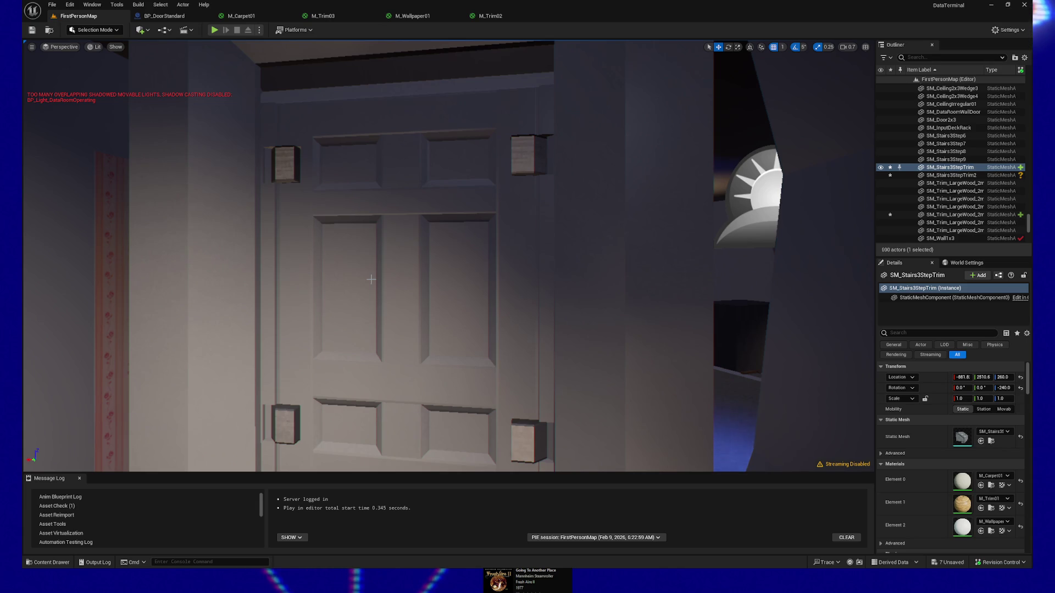
mouse_move(390, 279)
mouse_down()
mouse_move(499, 183)
mouse_move(499, 220)
mouse_move(502, 206)
mouse_move(574, 289)
mouse_up()
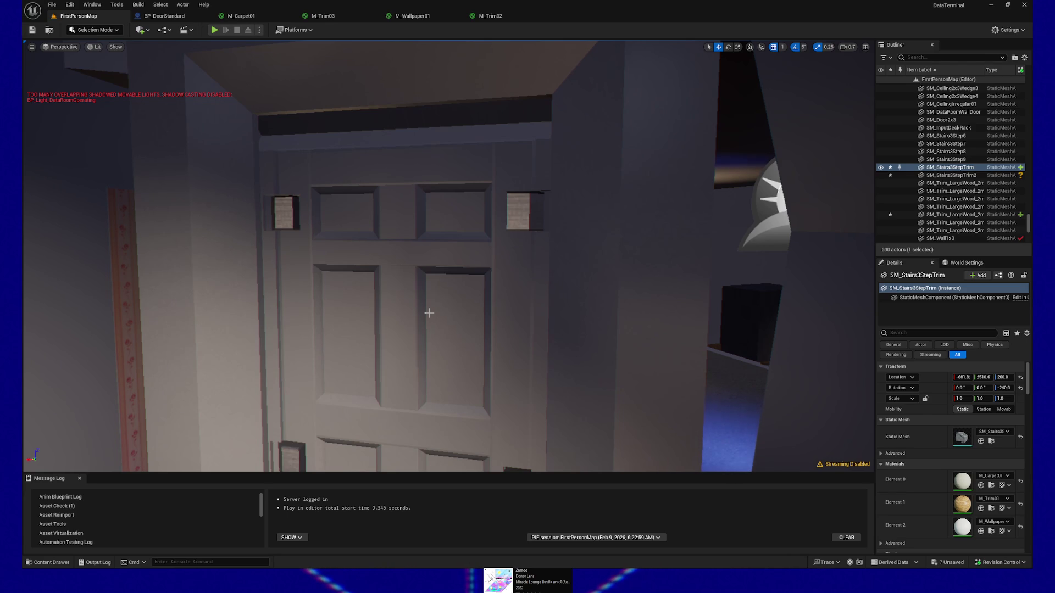
mouse_move(439, 305)
mouse_down()
mouse_move(438, 462)
mouse_move(444, 448)
mouse_up()
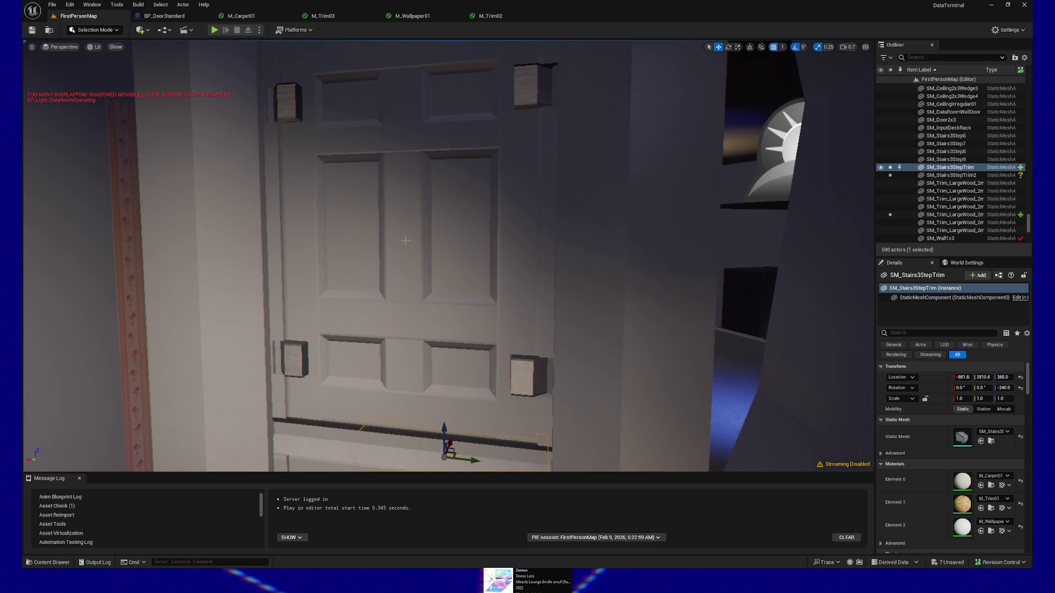
drag(405, 242, 432, 239)
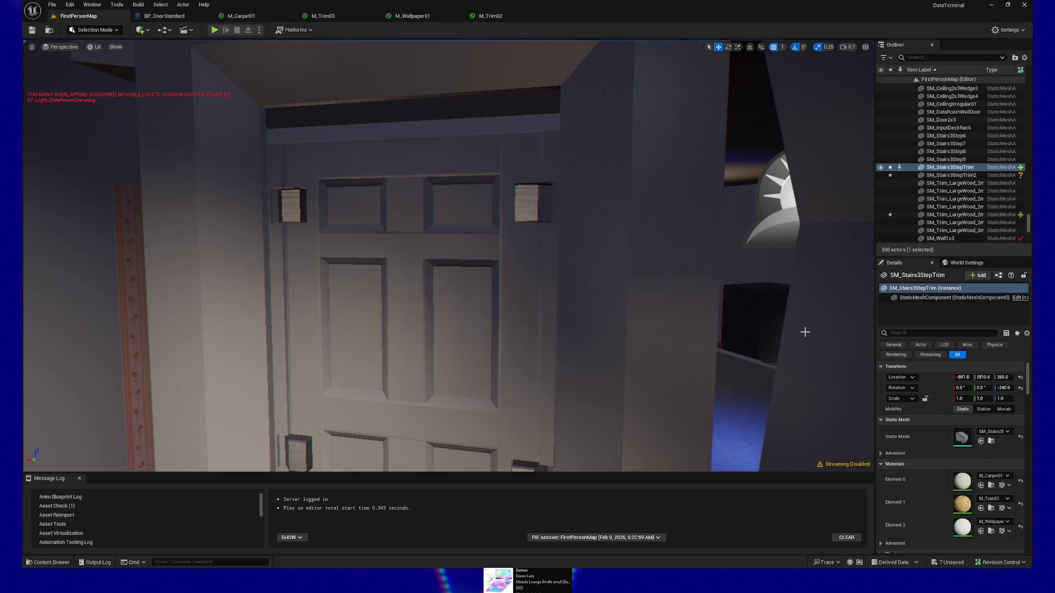
drag(580, 318, 580, 318)
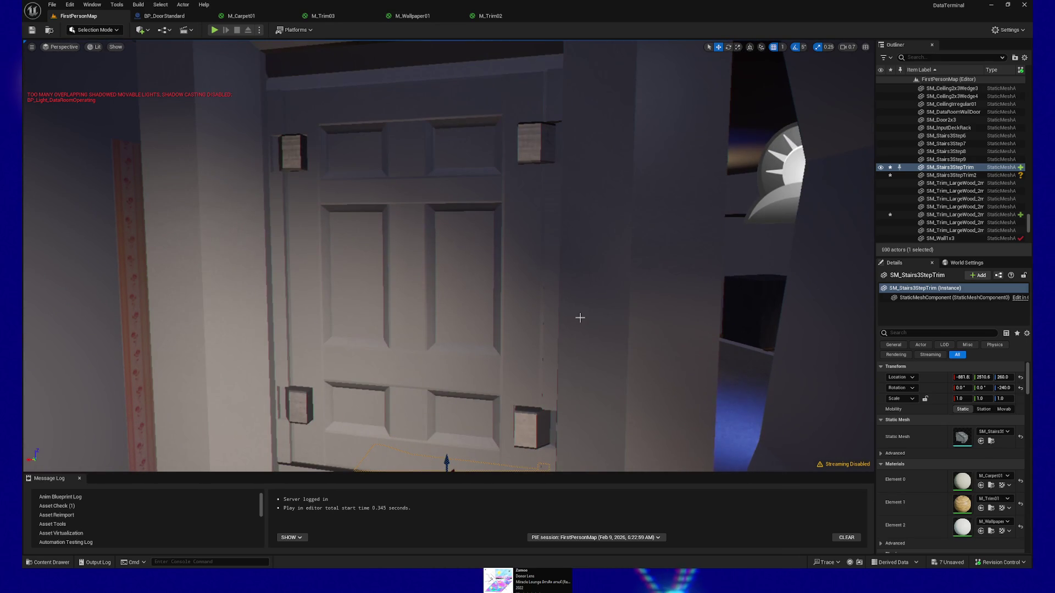
- Search the Outliner for 'sky', select SkyLight and turn off Affects World
click(934, 57)
text(sky)
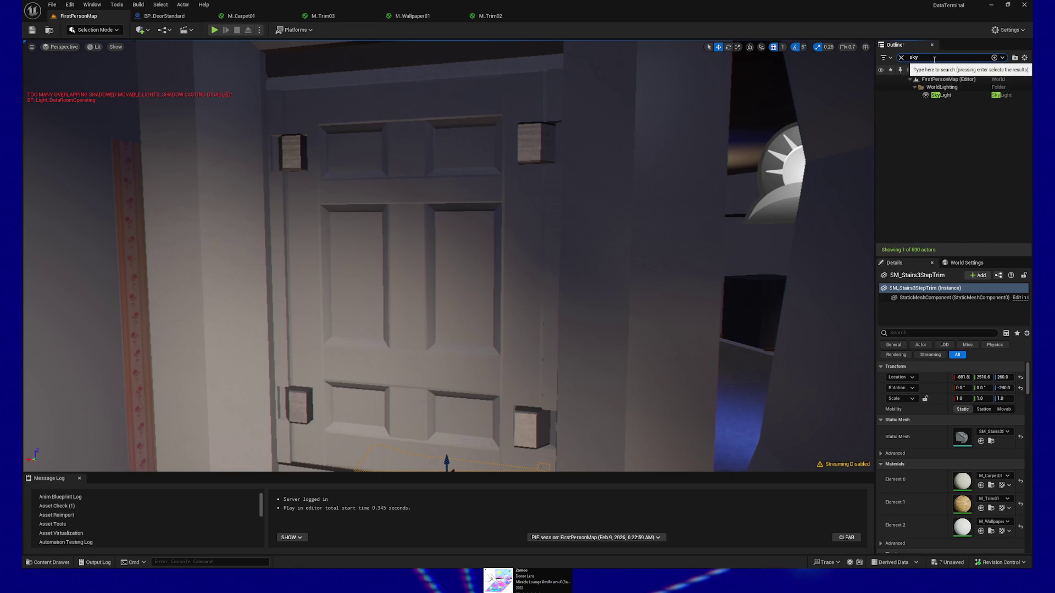
click(940, 95)
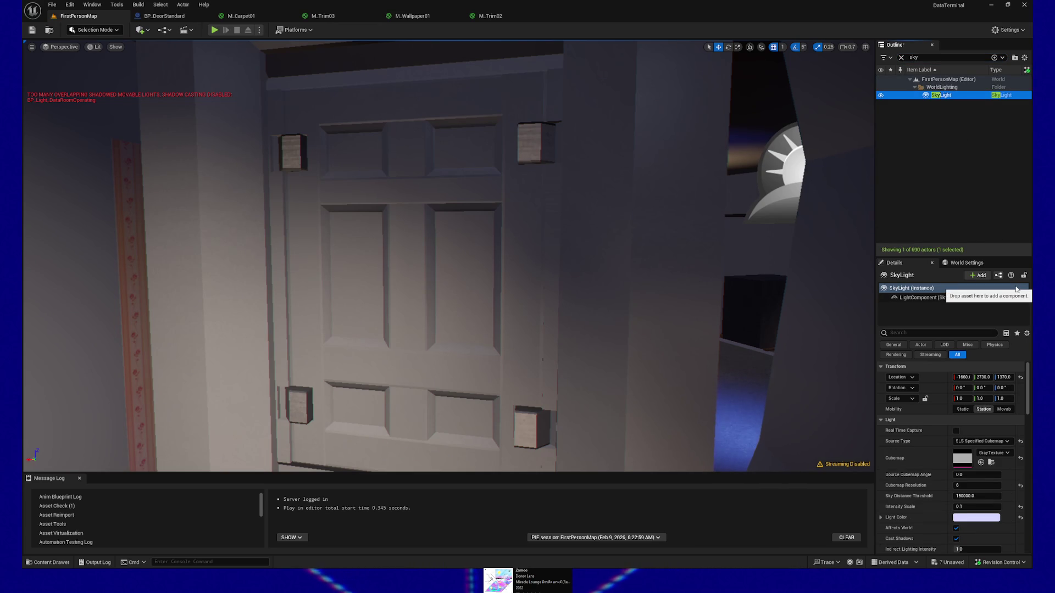
click(956, 529)
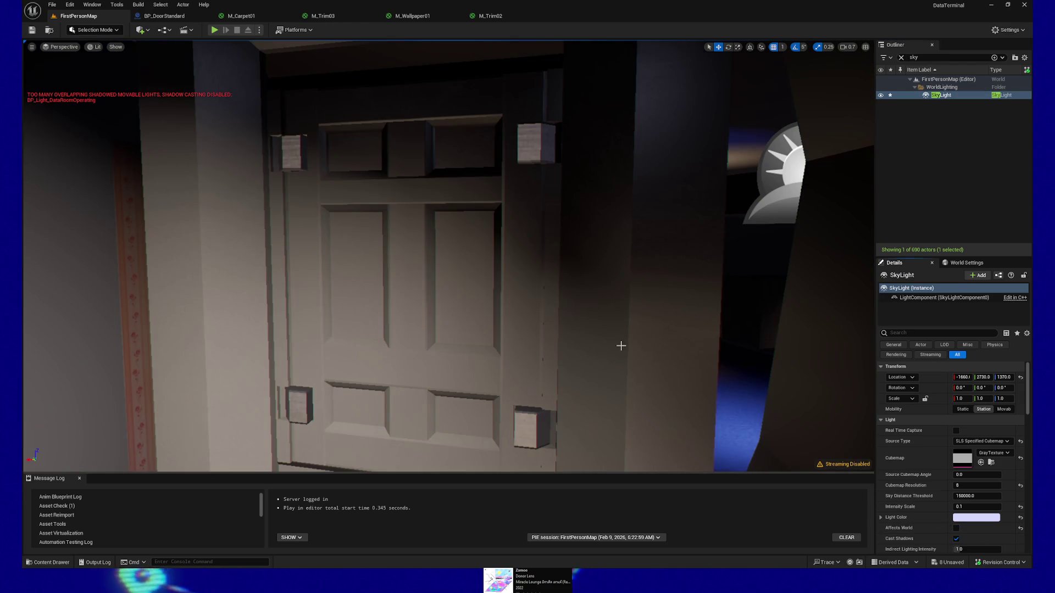
key(Up)
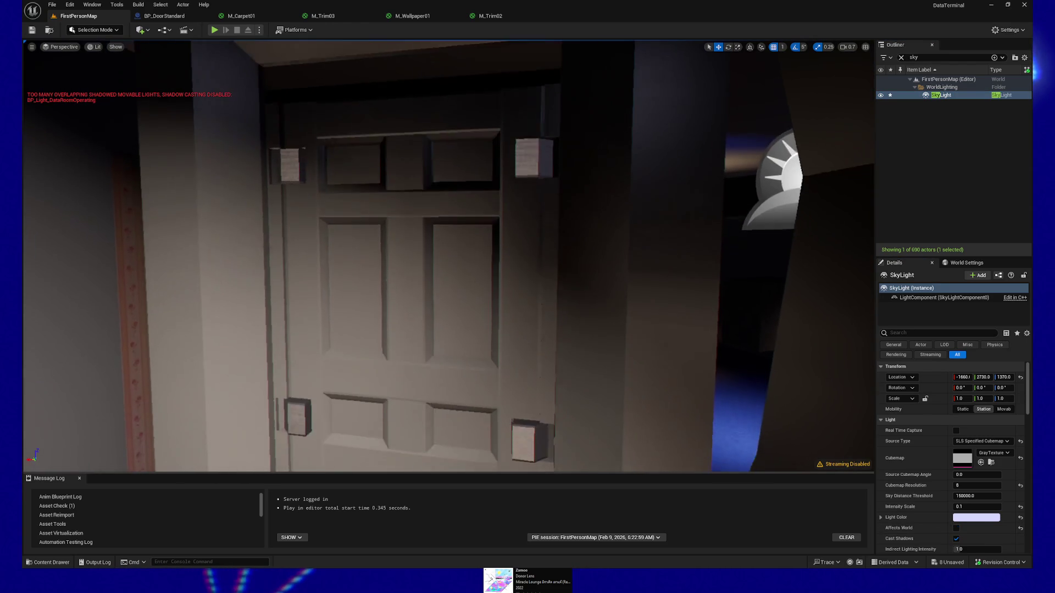
key(Up)
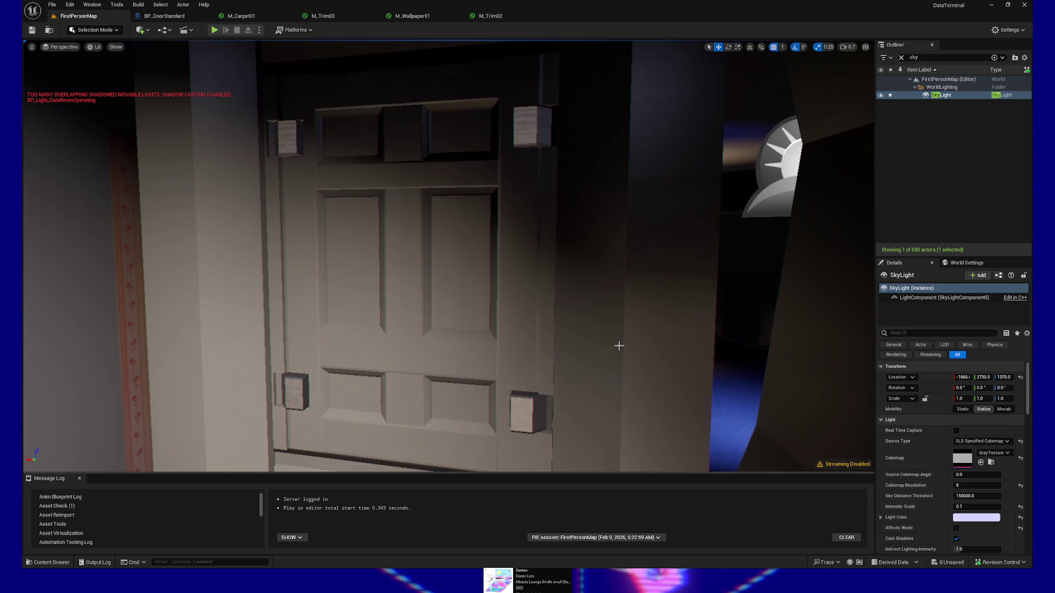
mouse_move(607, 337)
mouse_down()
mouse_move(601, 406)
mouse_move(601, 385)
mouse_move(582, 384)
mouse_move(583, 406)
mouse_move(582, 390)
mouse_move(571, 390)
mouse_move(571, 406)
mouse_move(572, 340)
mouse_up()
mouse_move(690, 275)
mouse_down()
mouse_move(654, 307)
mouse_move(670, 308)
mouse_up()
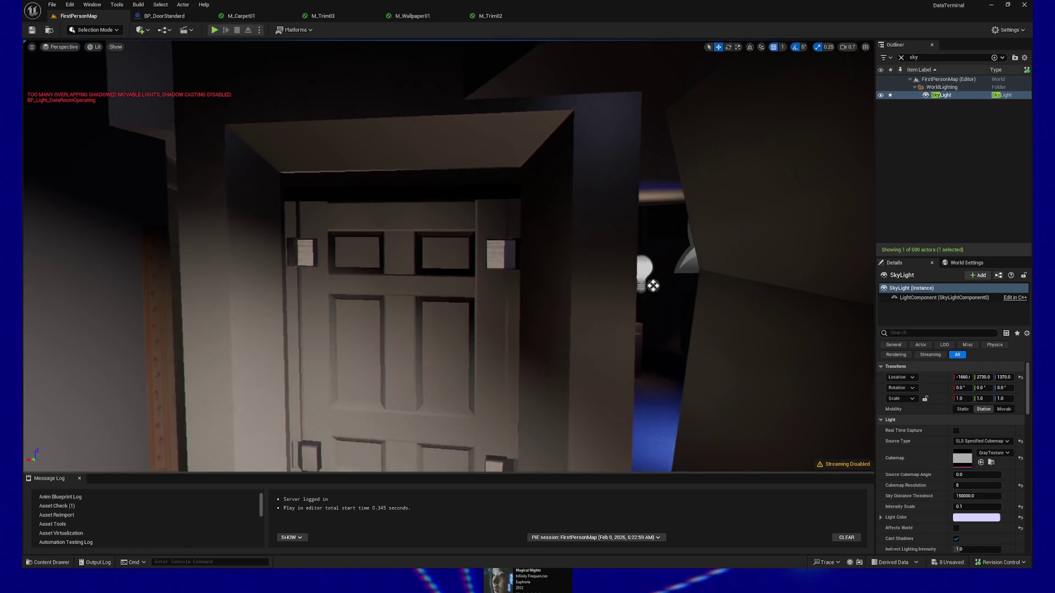
mouse_move(604, 327)
mouse_down()
mouse_move(593, 332)
mouse_move(637, 332)
mouse_move(620, 332)
mouse_up()
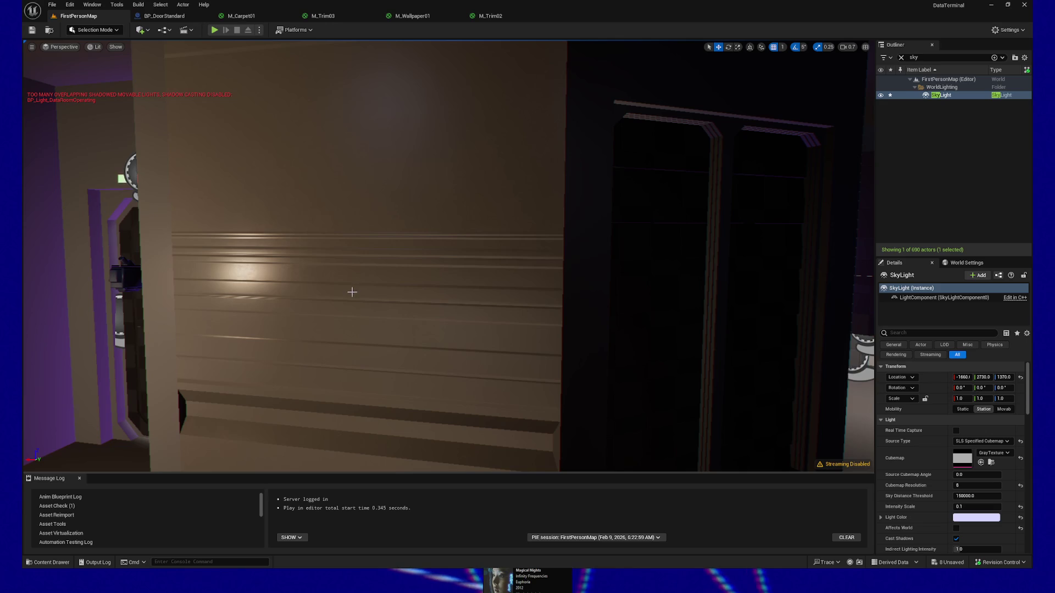
- Frame the whole M_Trim02 graph and inspect each of its three Texture Sample nodes
click(504, 18)
key(Home)
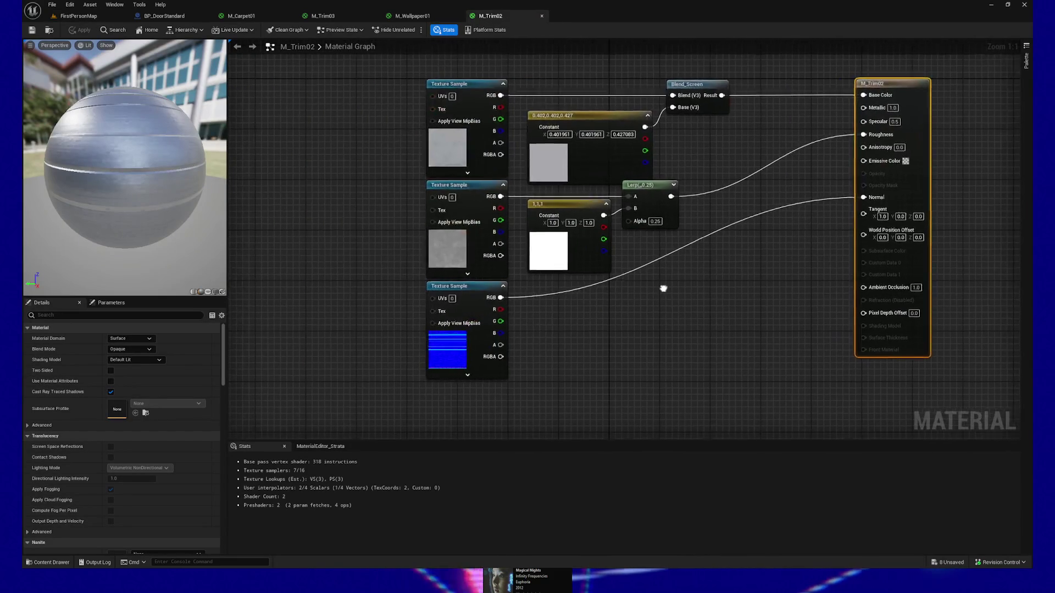
mouse_move(356, 81)
mouse_down()
mouse_move(473, 402)
mouse_move(395, 149)
mouse_move(437, 141)
mouse_move(516, 170)
mouse_up()
drag(381, 214, 452, 264)
drag(414, 328, 451, 366)
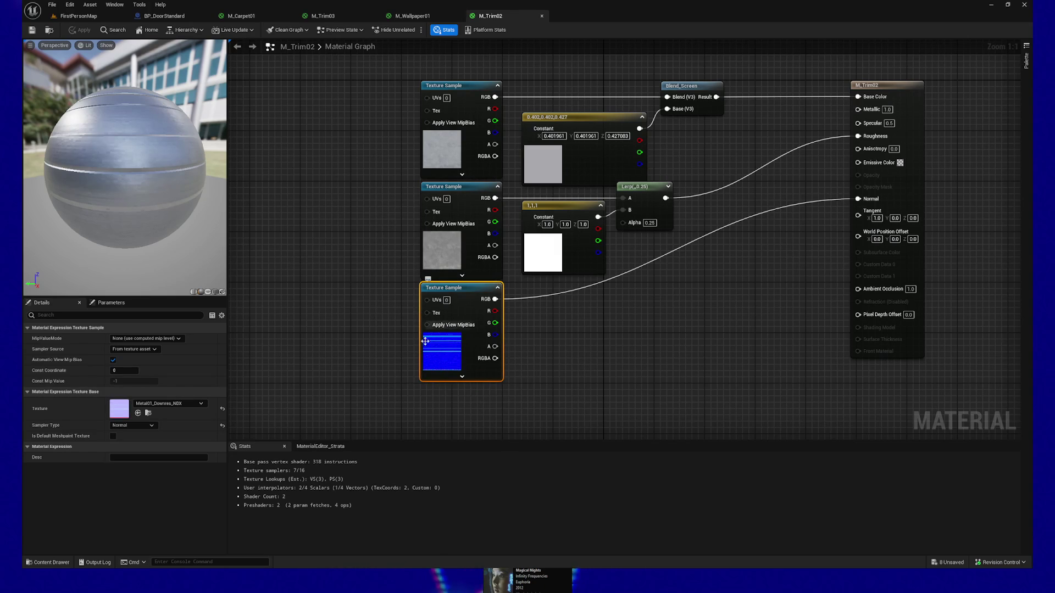
mouse_move(650, 323)
mouse_down()
mouse_move(549, 329)
mouse_move(568, 335)
mouse_up()
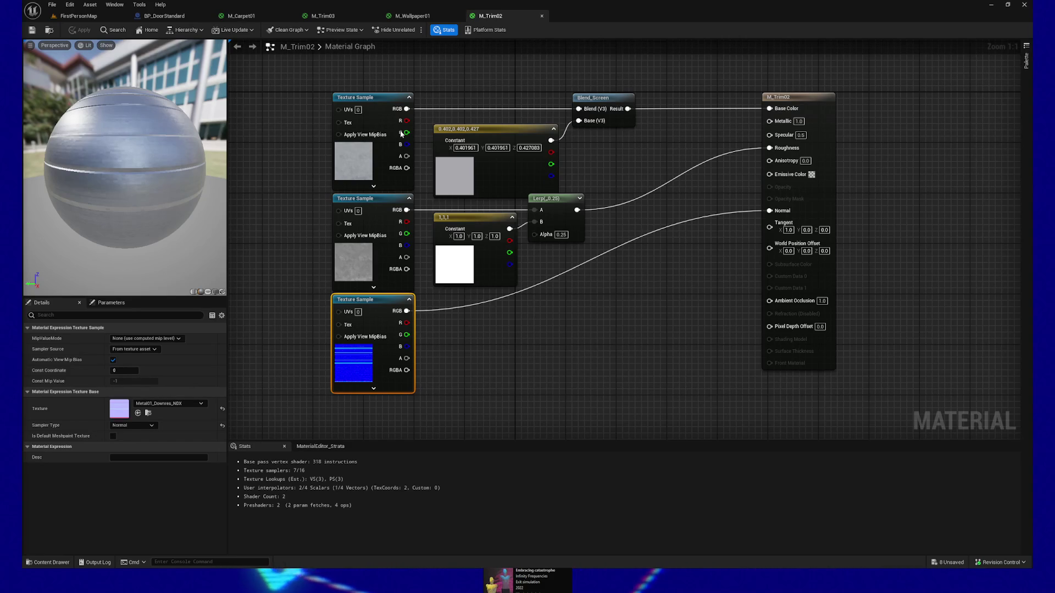
key(alt+Tab)
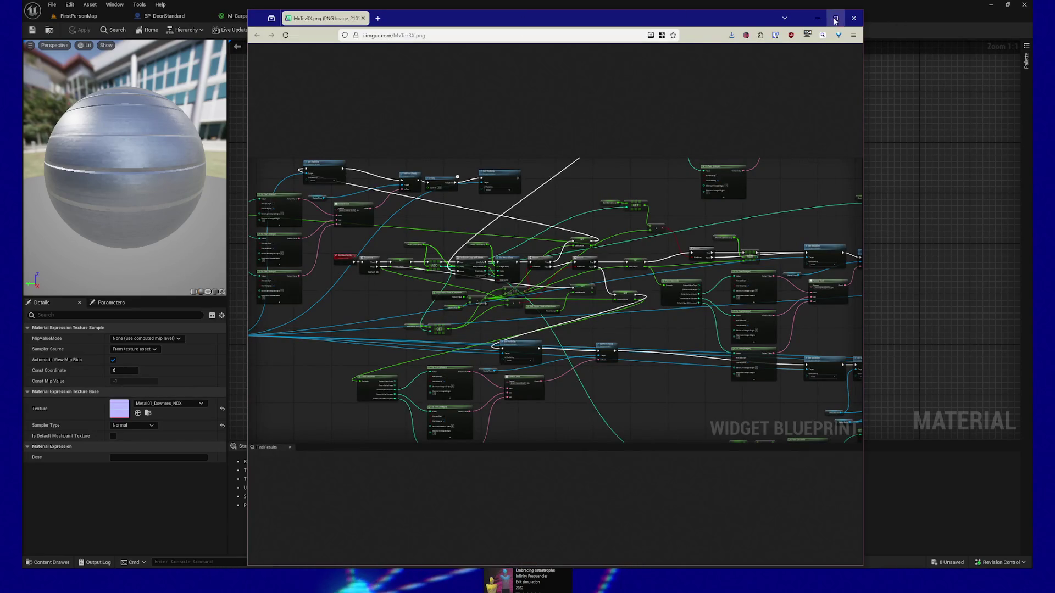
- Maximize Firefox and zoom in on the blueprint screenshot on Imgur
click(834, 19)
scroll(518, 319, up, 5)
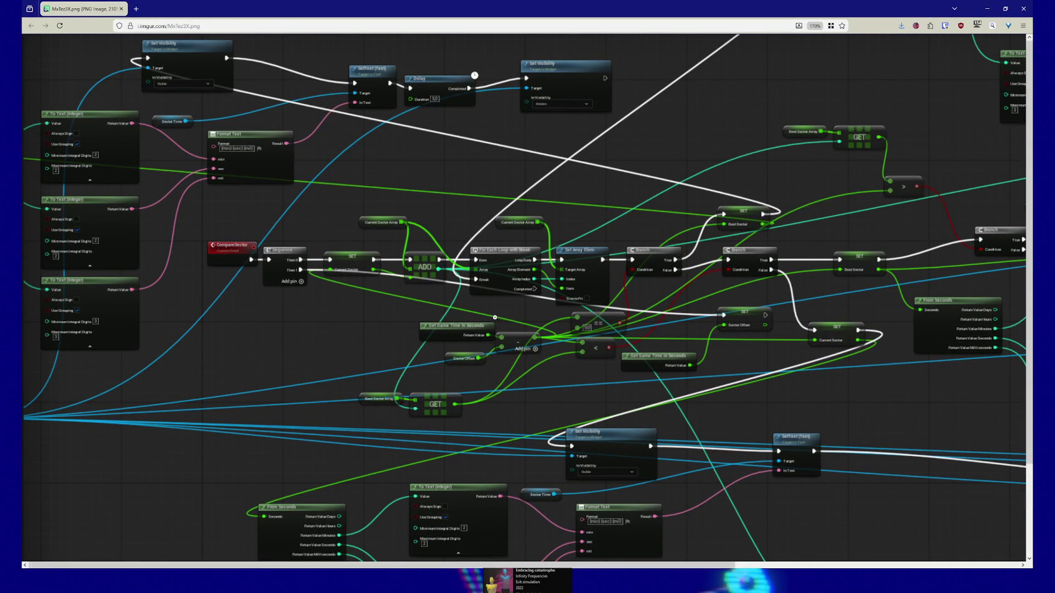
scroll(493, 318, up, 3)
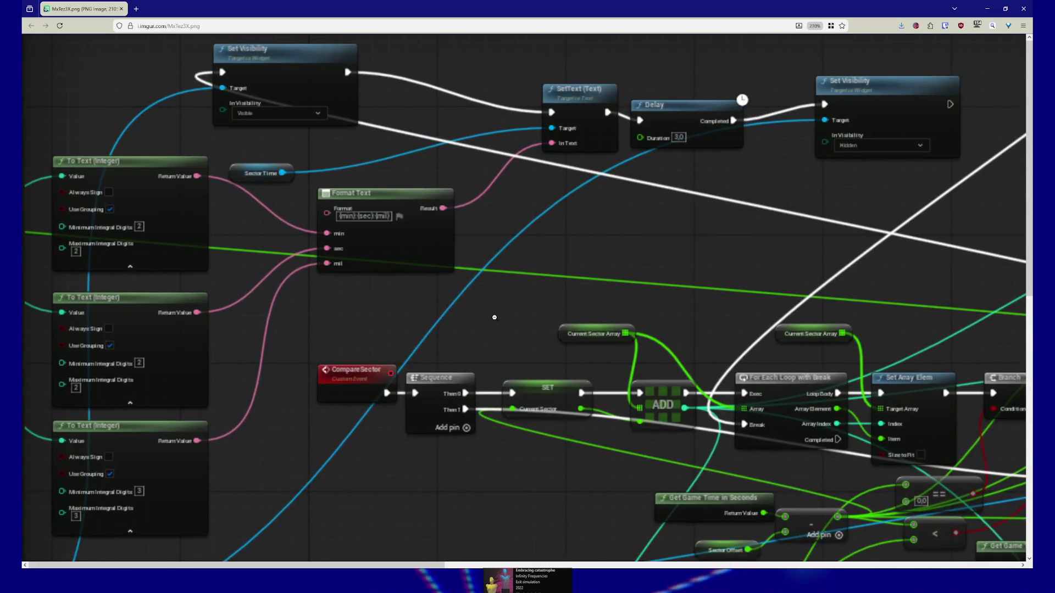
scroll(493, 318, down, 4)
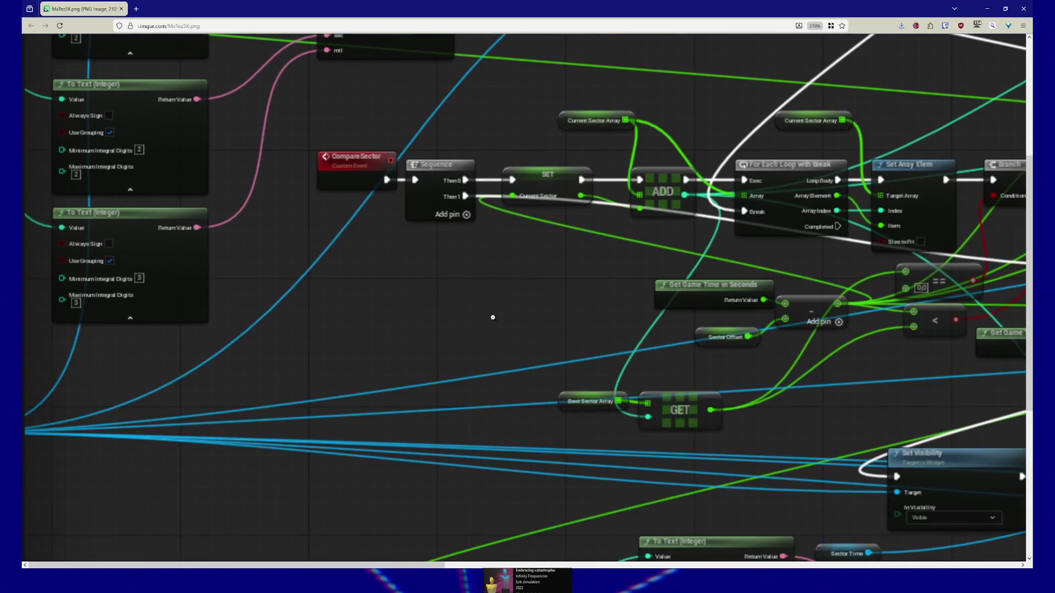
scroll(493, 318, up, 2)
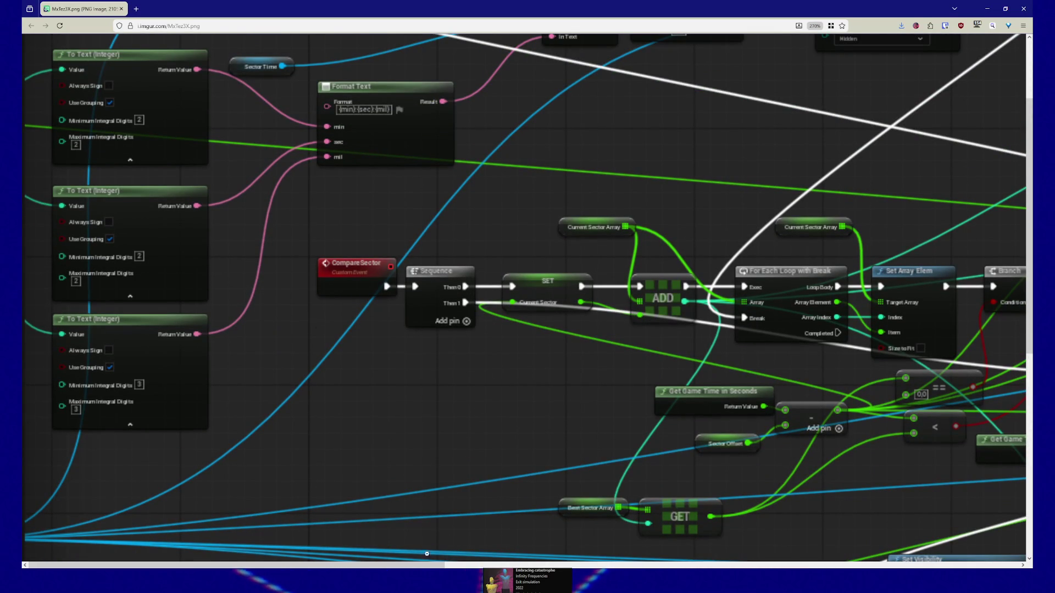
- Pan the 270% image and re-zoom onto the left-hand Sequence, For Each Loop and Branch nodes
mouse_move(389, 565)
mouse_down()
mouse_move(595, 567)
mouse_move(678, 556)
mouse_move(572, 552)
mouse_up()
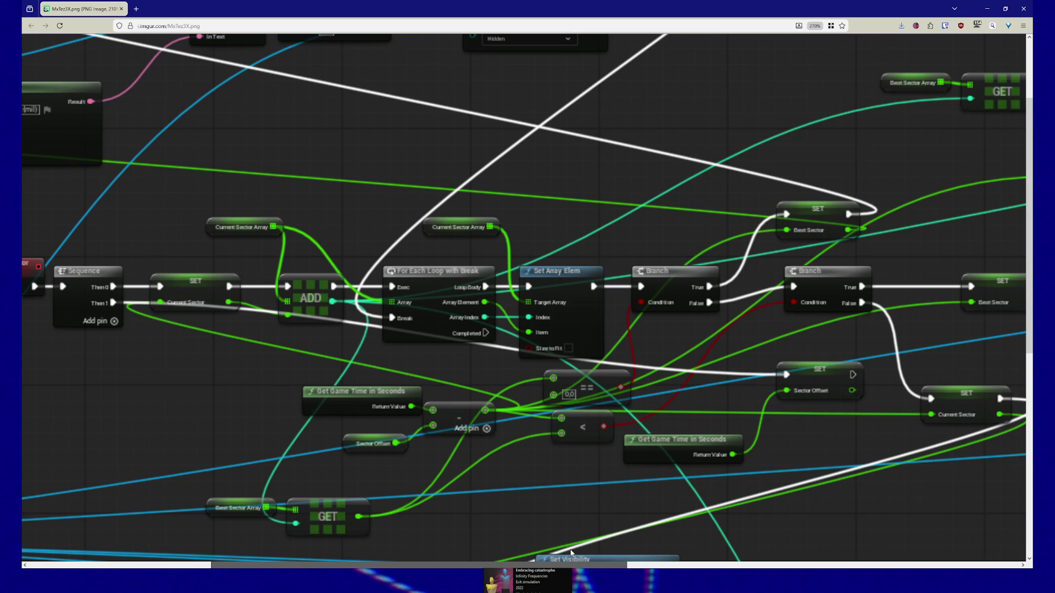
drag(571, 552, 544, 550)
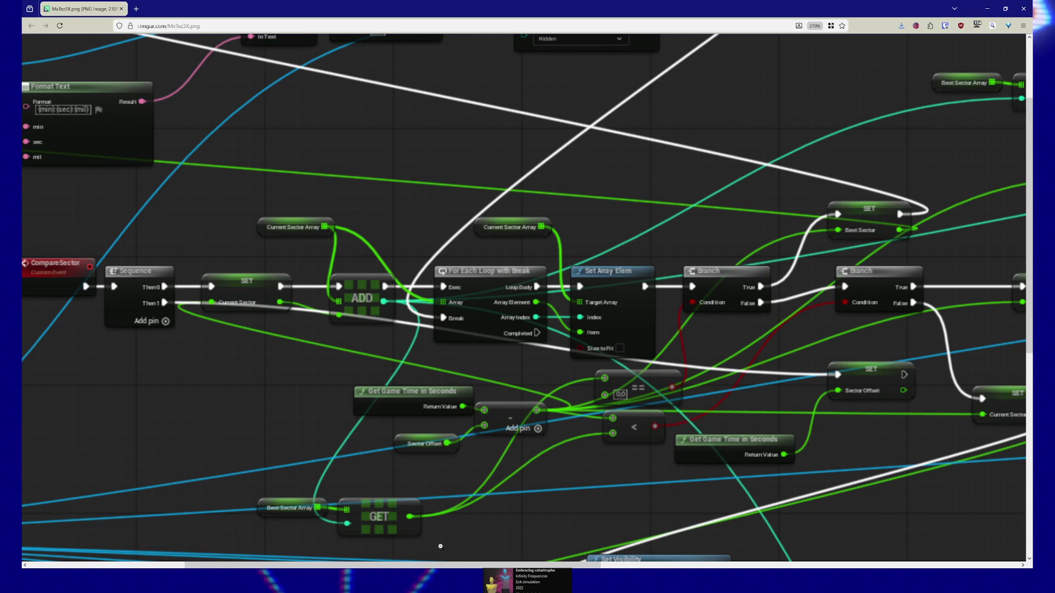
mouse_move(435, 566)
mouse_down()
mouse_move(744, 561)
mouse_move(858, 540)
mouse_up()
click(858, 539)
click(644, 535)
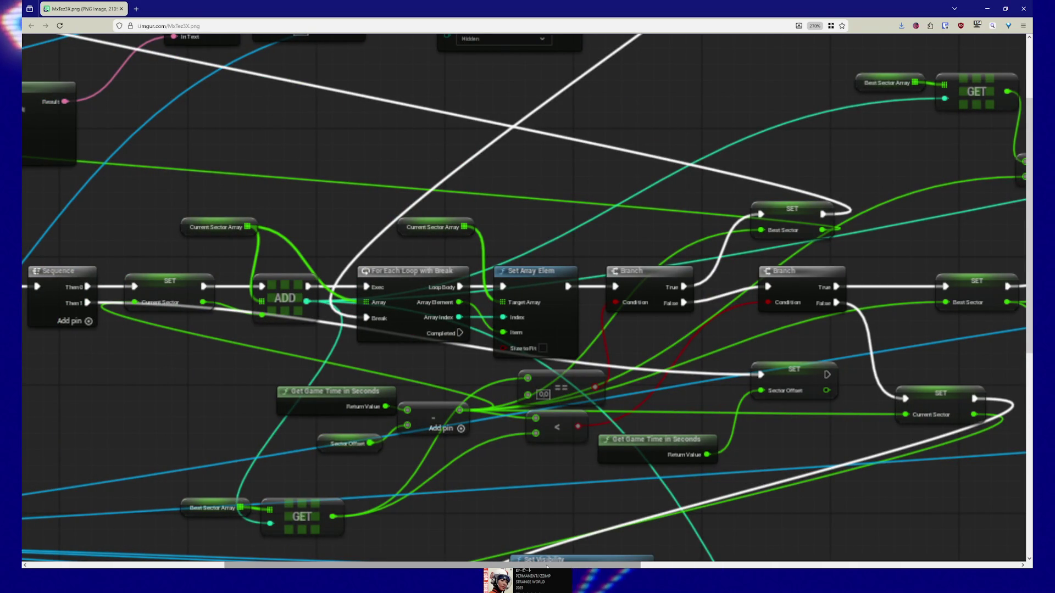
scroll(547, 324, right, 5)
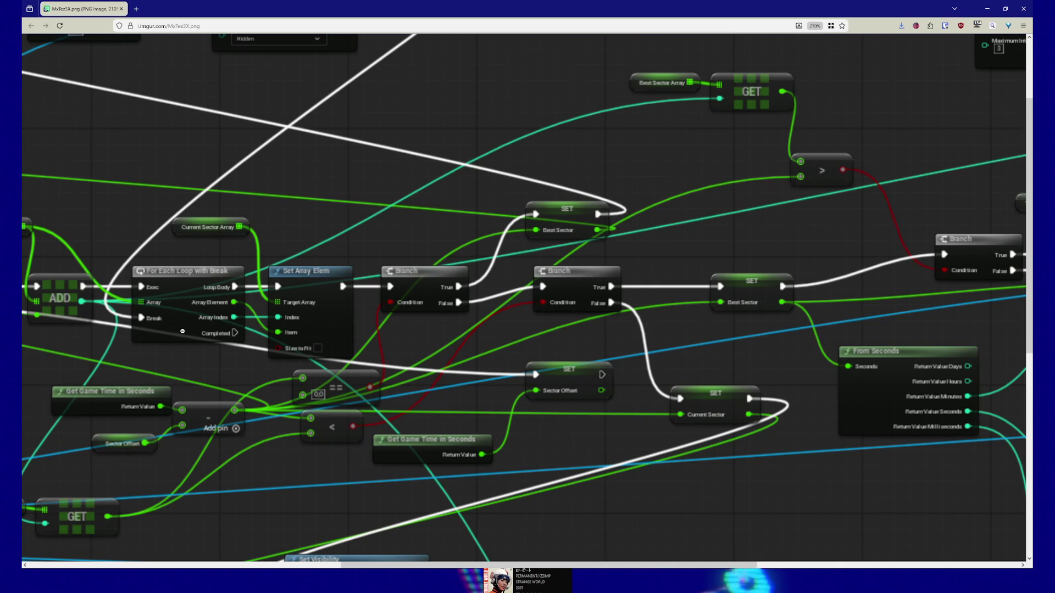
mouse_move(598, 566)
mouse_down()
mouse_move(864, 562)
mouse_move(841, 562)
mouse_up()
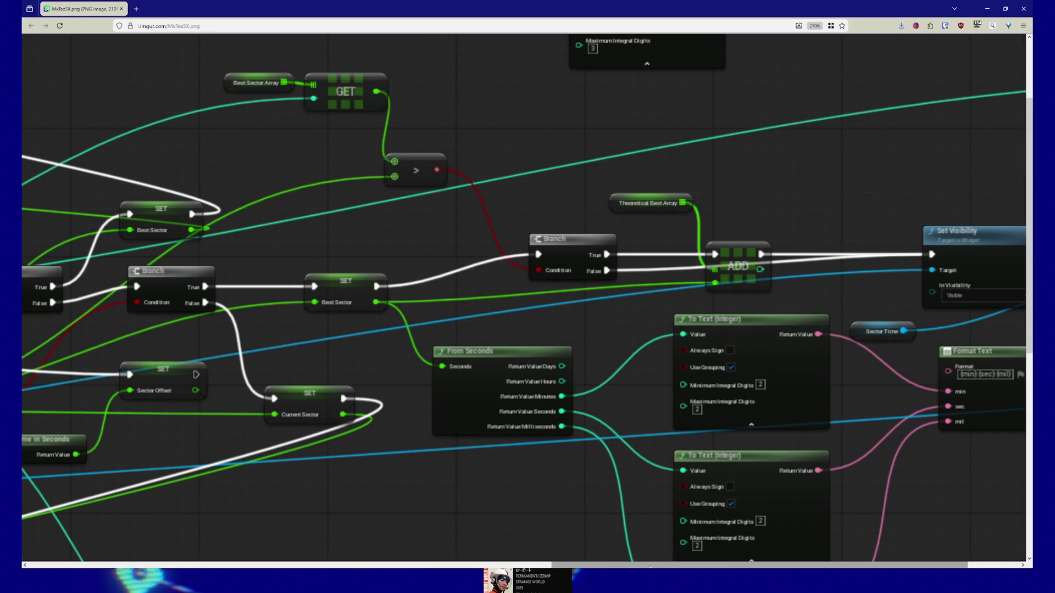
drag(648, 565, 361, 559)
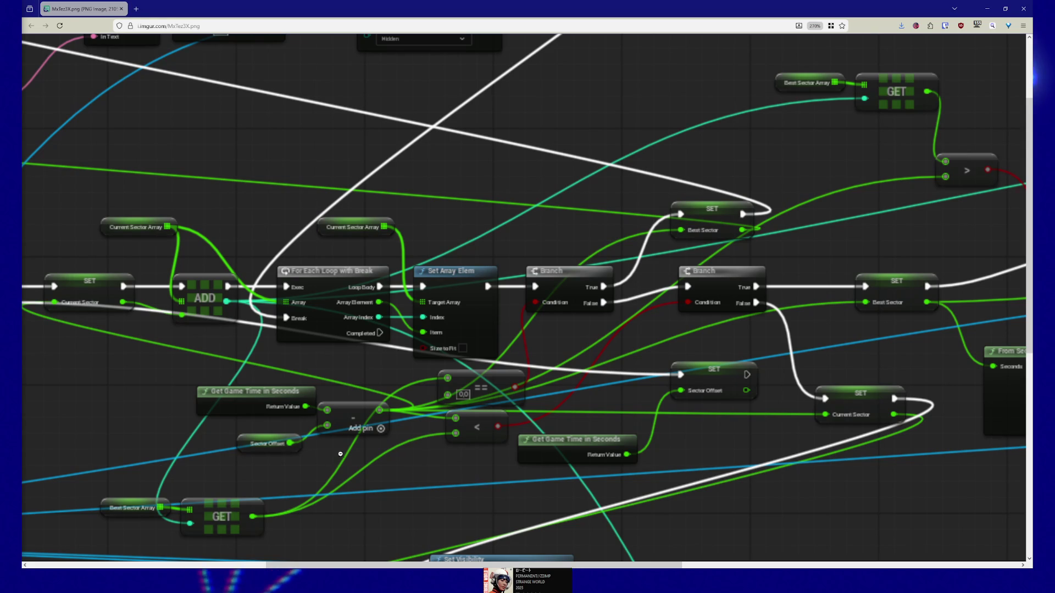
scroll(370, 489, right, 1)
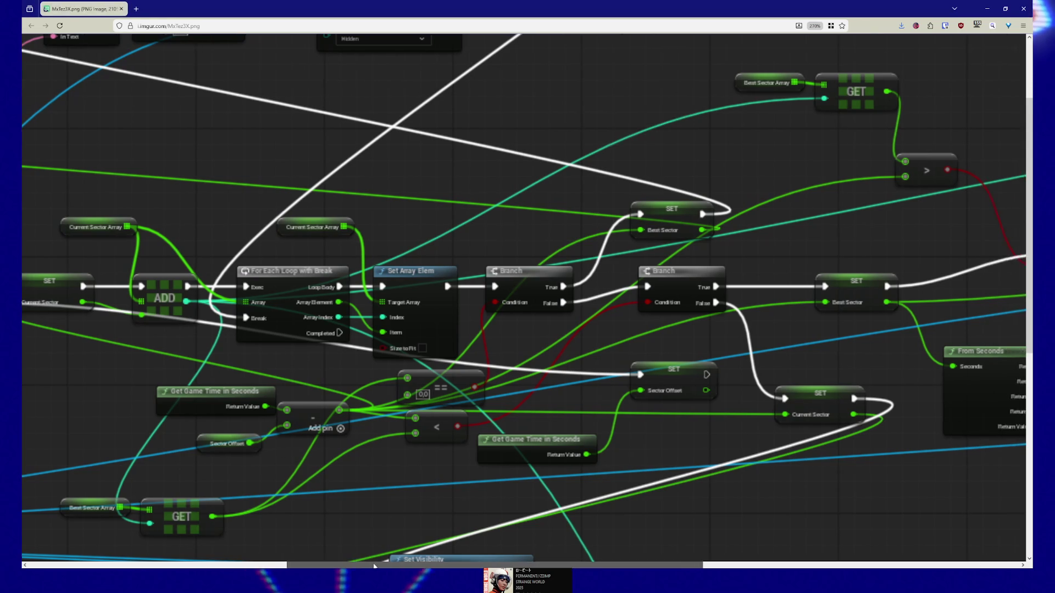
scroll(371, 476, down, 5)
scroll(371, 476, up, 2)
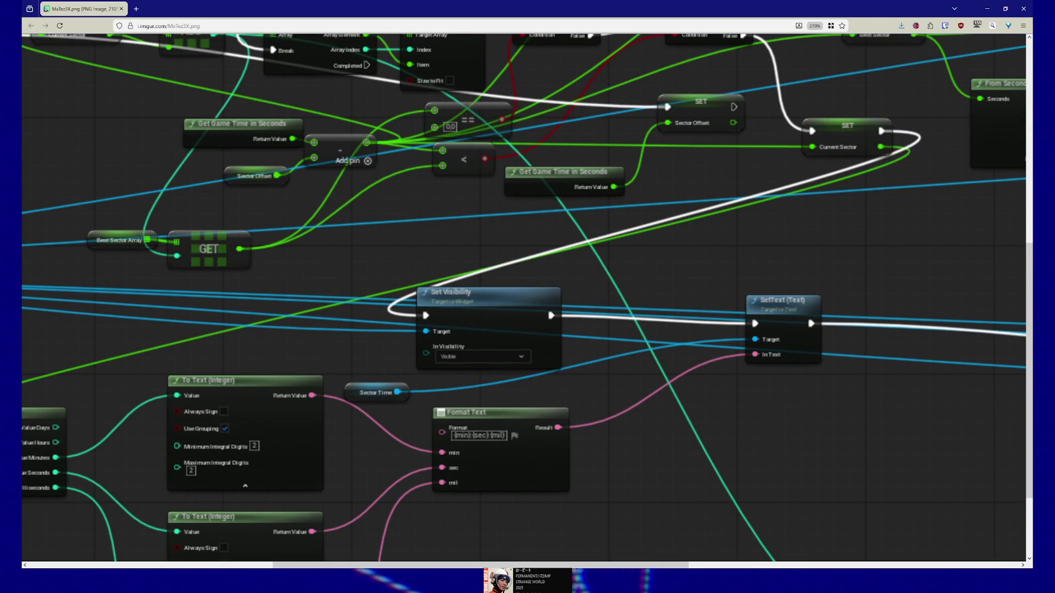
scroll(375, 504, left, 2)
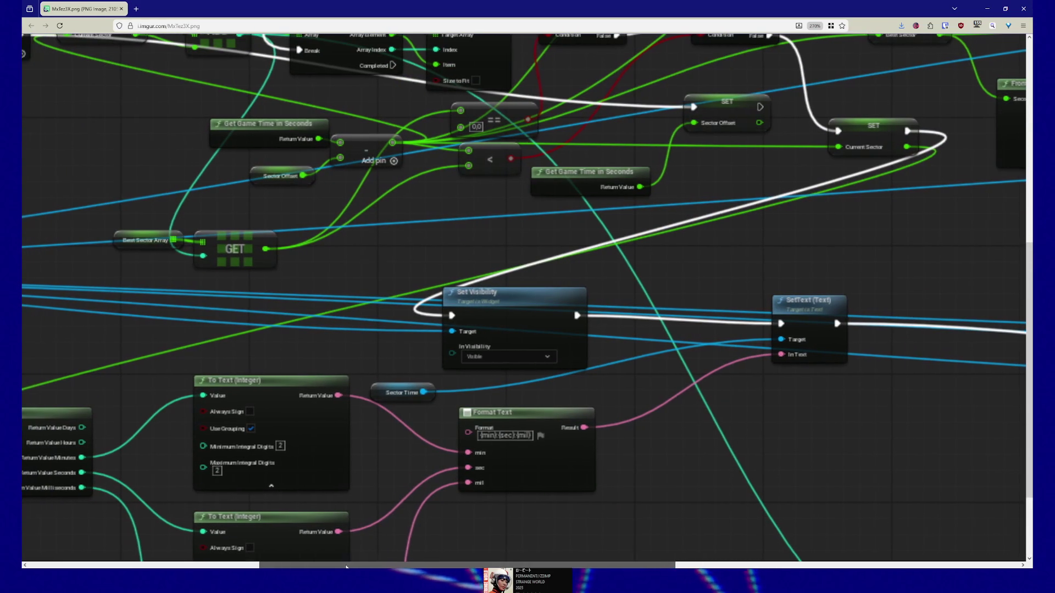
scroll(375, 503, up, 4)
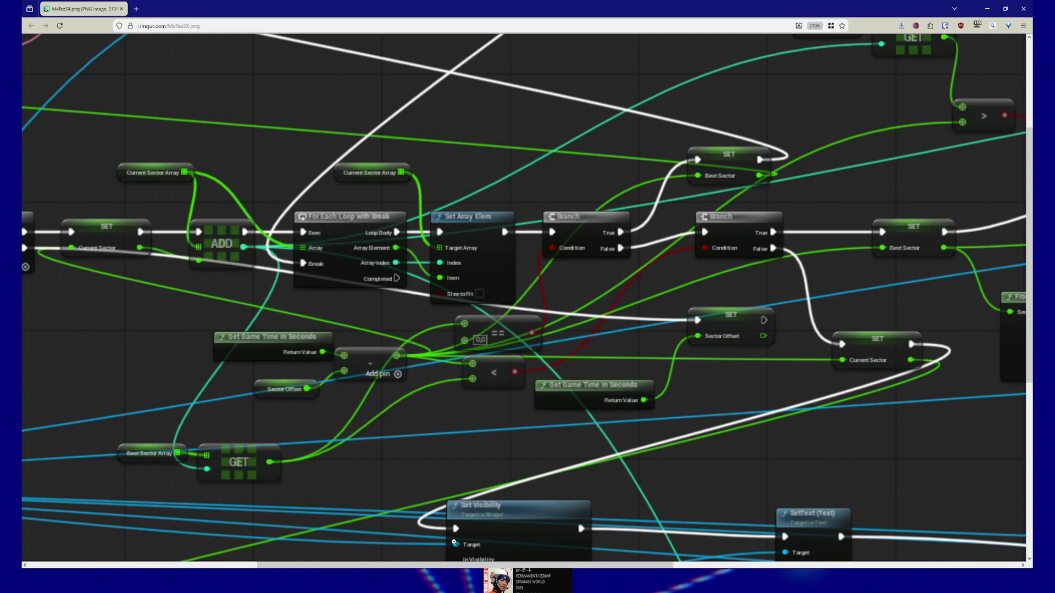
- Close Firefox, select all M_Trim02 nodes, and return to FirstPersonMap facing the door
click(1023, 10)
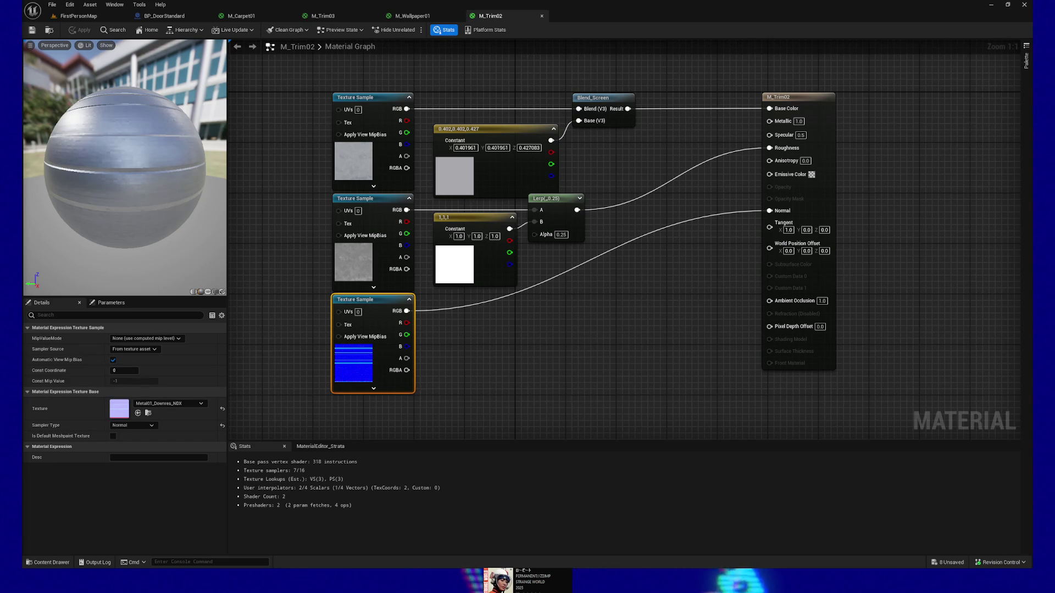
mouse_move(535, 345)
mouse_down()
mouse_move(635, 353)
mouse_move(615, 336)
mouse_move(553, 337)
mouse_up()
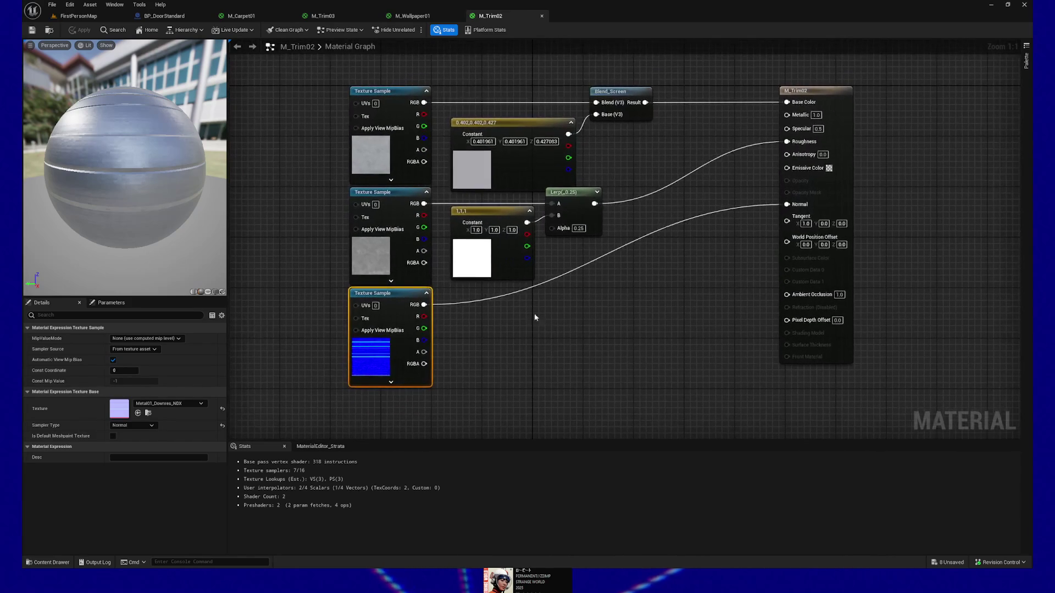
drag(297, 65, 711, 403)
mouse_move(297, 276)
mouse_down()
mouse_move(375, 286)
mouse_move(309, 255)
mouse_move(282, 259)
mouse_up()
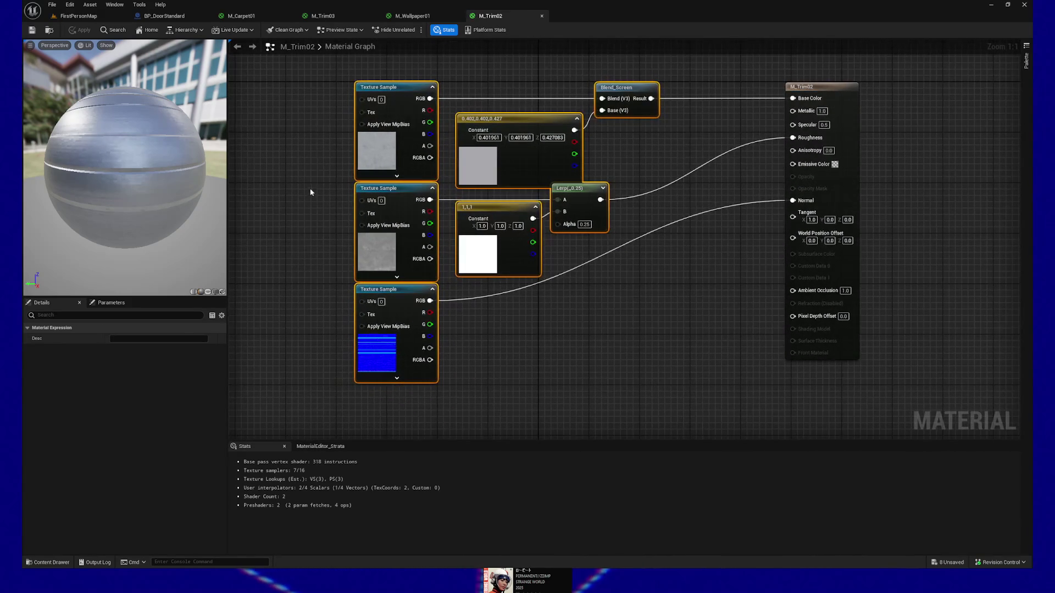
click(101, 17)
mouse_move(439, 256)
mouse_down()
mouse_move(528, 255)
mouse_move(449, 299)
mouse_up()
scroll(449, 299, up, 1)
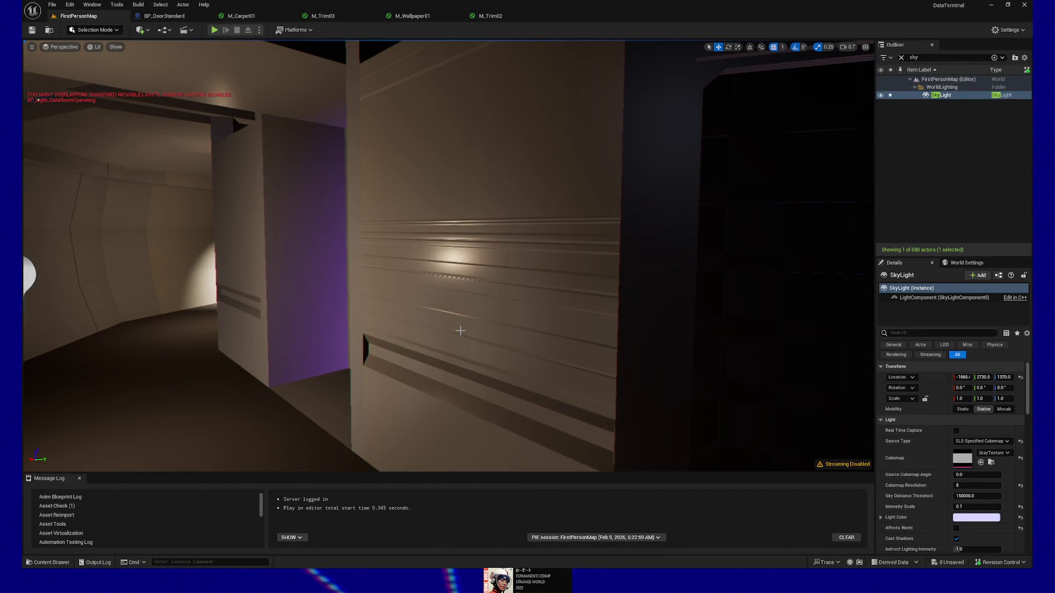
mouse_move(460, 330)
mouse_down()
mouse_move(150, 282)
mouse_move(217, 231)
mouse_up()
click(217, 231)
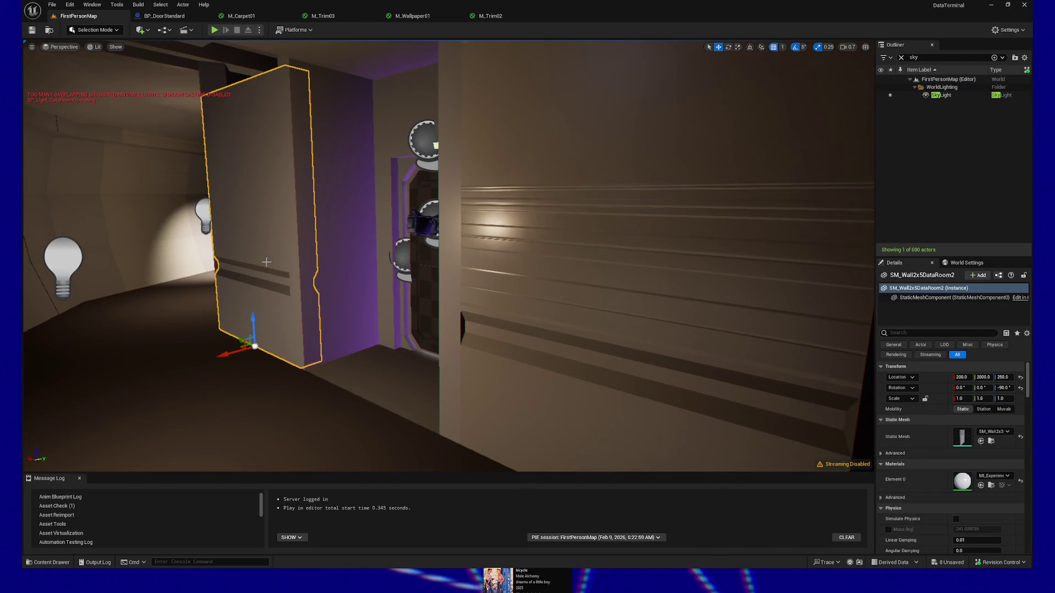
click(593, 276)
drag(593, 276, 621, 331)
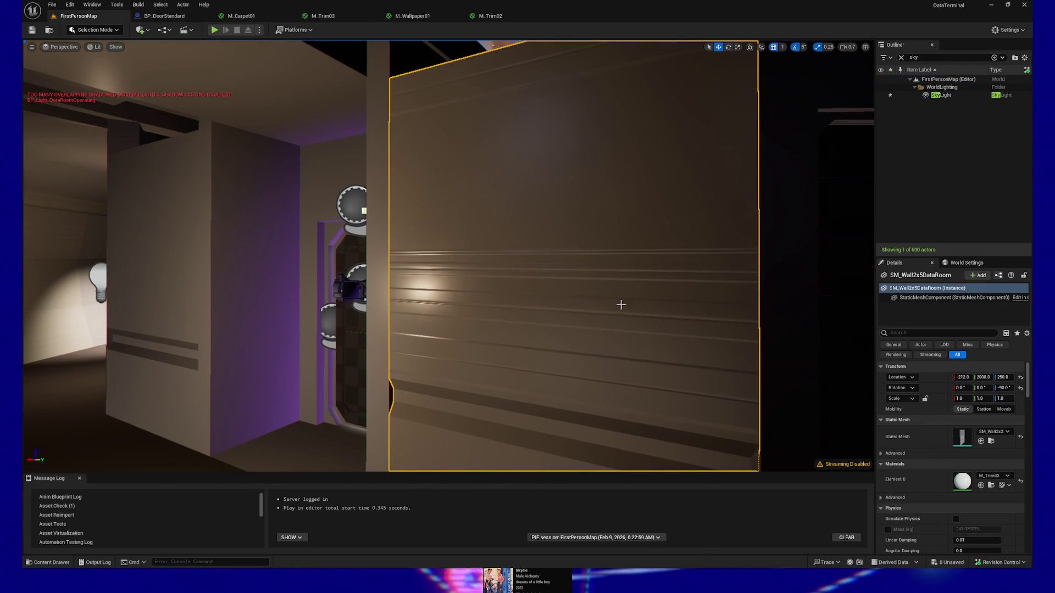
drag(476, 348, 535, 266)
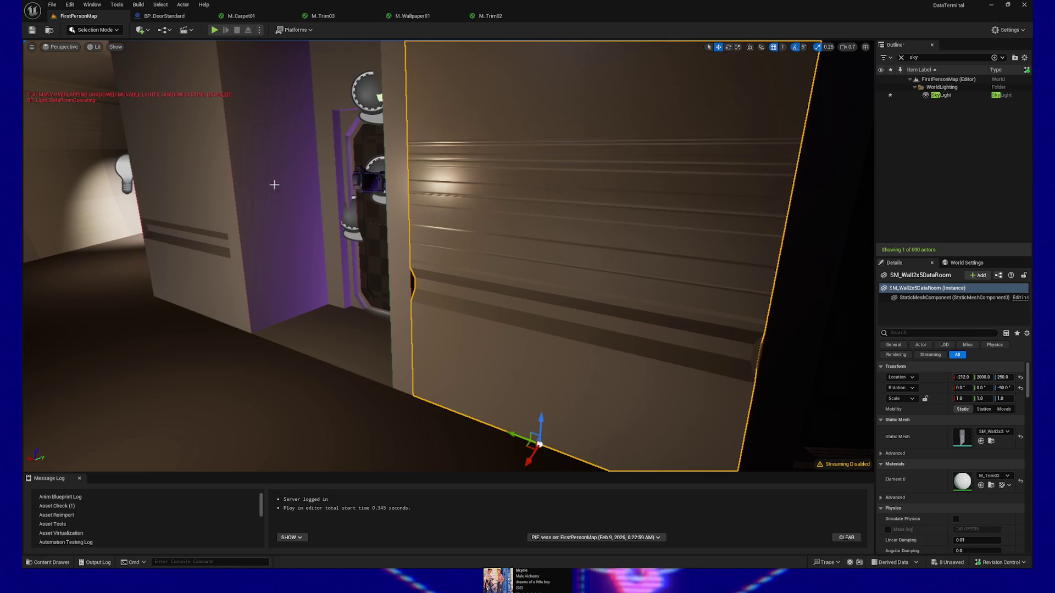
mouse_move(458, 301)
mouse_down()
mouse_move(427, 292)
mouse_move(420, 305)
mouse_move(505, 305)
mouse_move(506, 247)
mouse_up()
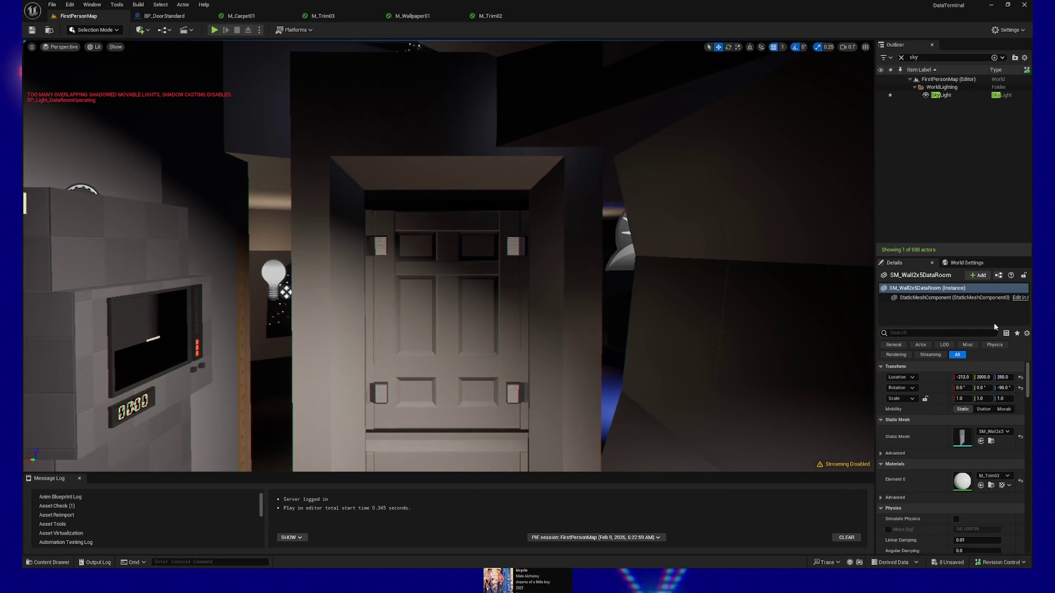
click(942, 96)
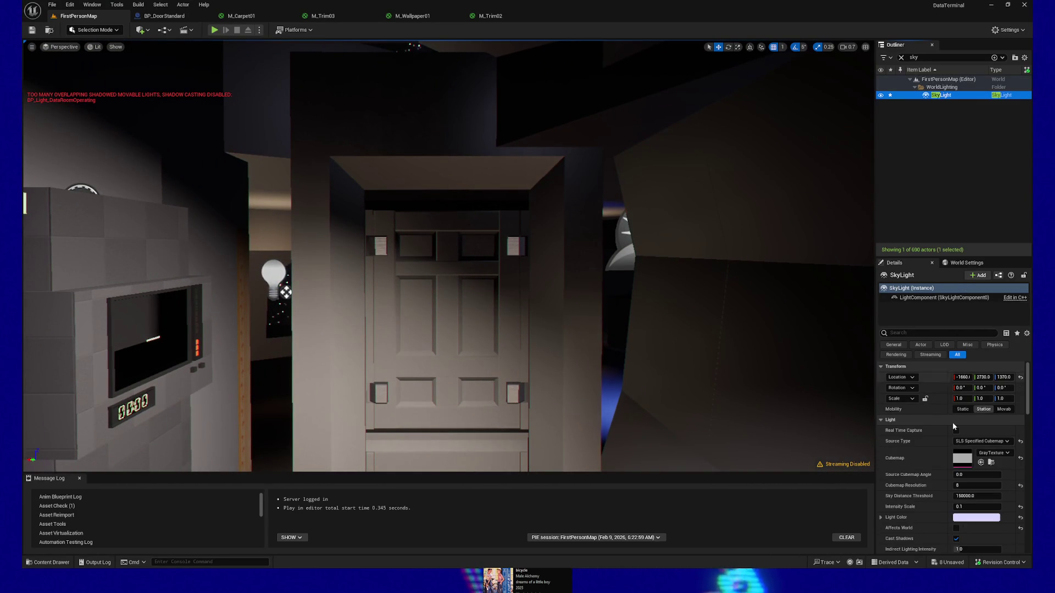
- Let the SkyLight affect the world again and fly through the doorway toward the corridor lights
click(957, 528)
mouse_move(700, 372)
mouse_down()
mouse_move(700, 307)
mouse_move(700, 352)
mouse_up()
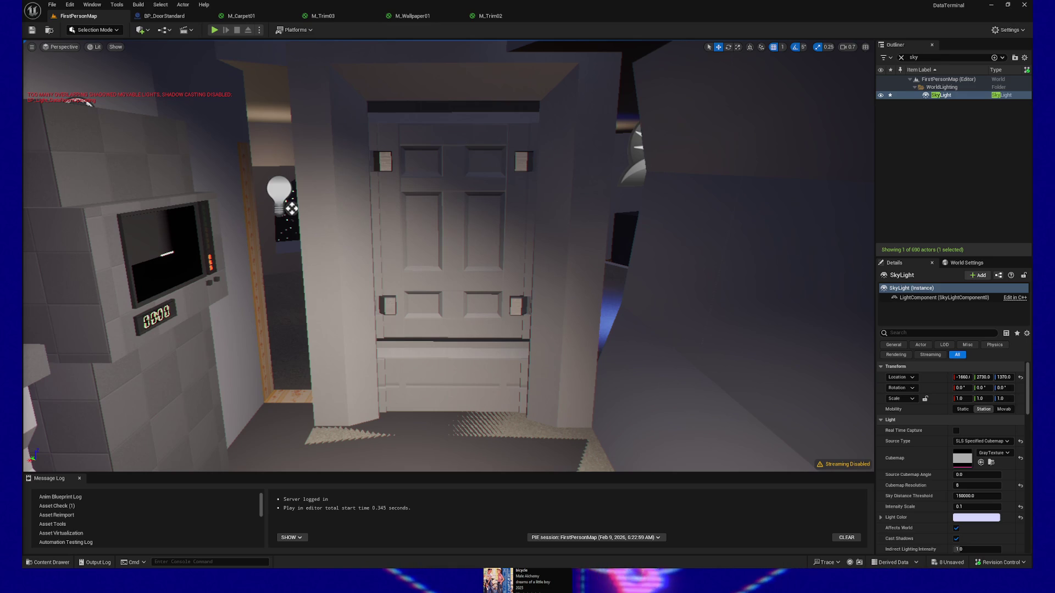
mouse_move(478, 290)
mouse_down()
mouse_move(440, 324)
mouse_move(483, 287)
mouse_up()
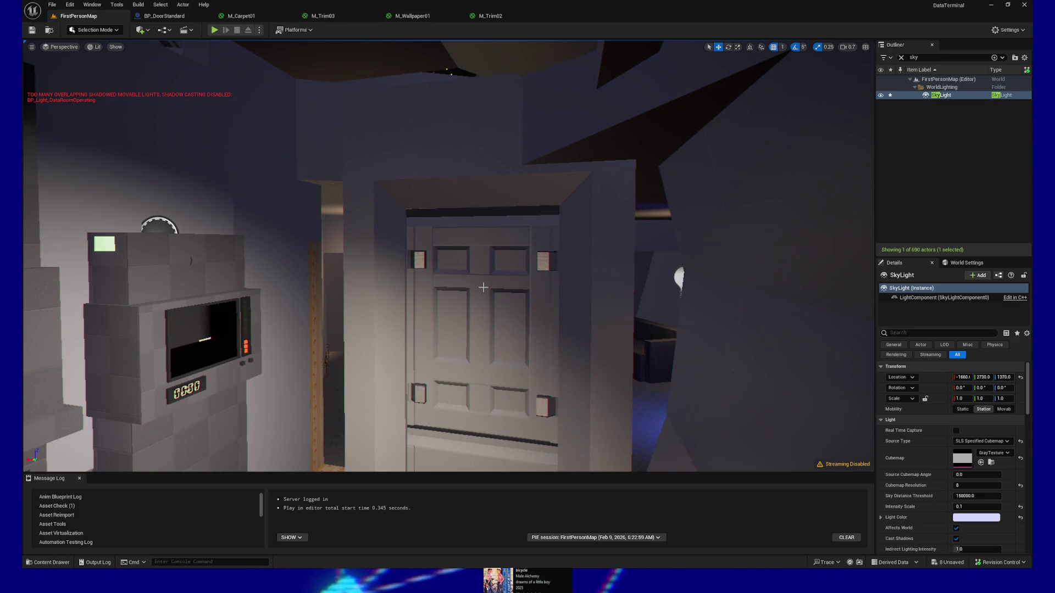
mouse_move(490, 221)
mouse_down()
mouse_move(492, 177)
mouse_move(487, 228)
mouse_move(516, 227)
mouse_move(497, 227)
mouse_up()
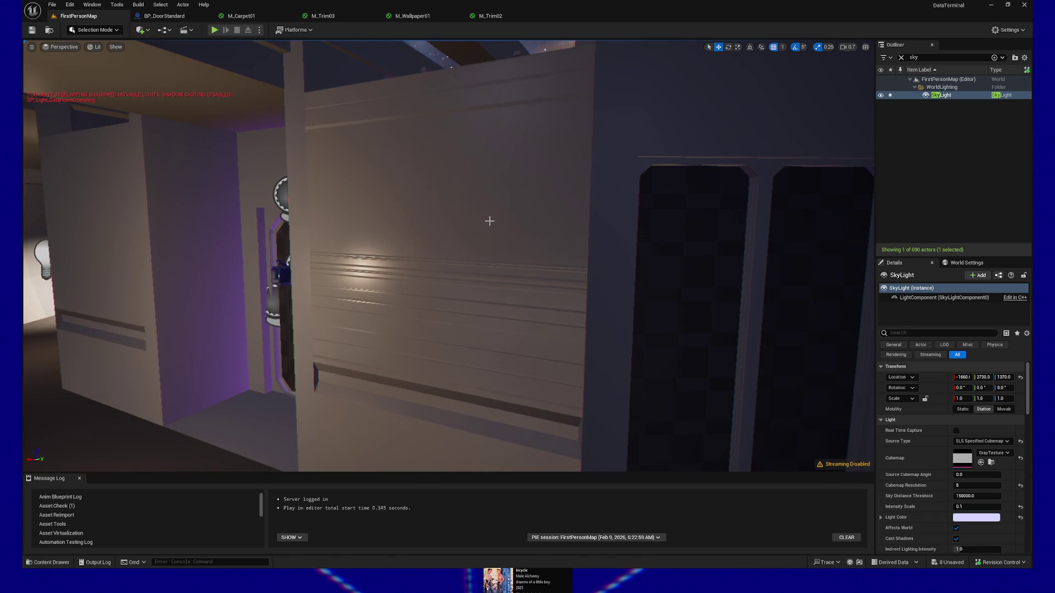
mouse_move(459, 234)
mouse_down()
mouse_move(439, 223)
mouse_move(385, 231)
mouse_up()
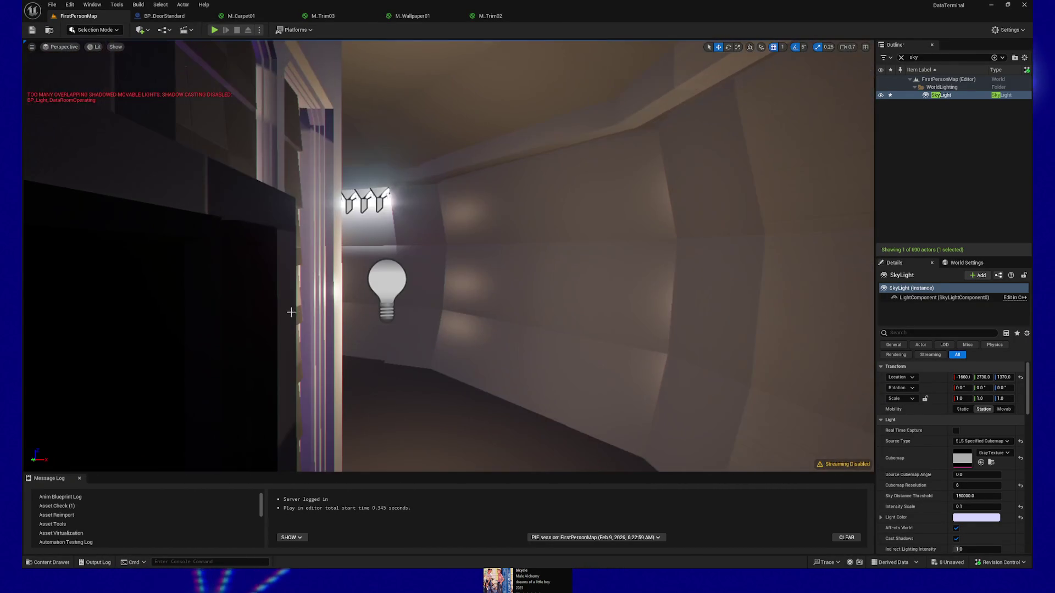
- Delete PointLight14 in the corridor and select the spotlight above the speaker stack
click(378, 295)
key(Delete)
drag(534, 242, 522, 242)
mouse_move(417, 111)
mouse_down()
mouse_move(384, 112)
mouse_move(417, 111)
mouse_up()
drag(331, 146, 600, 183)
click(727, 123)
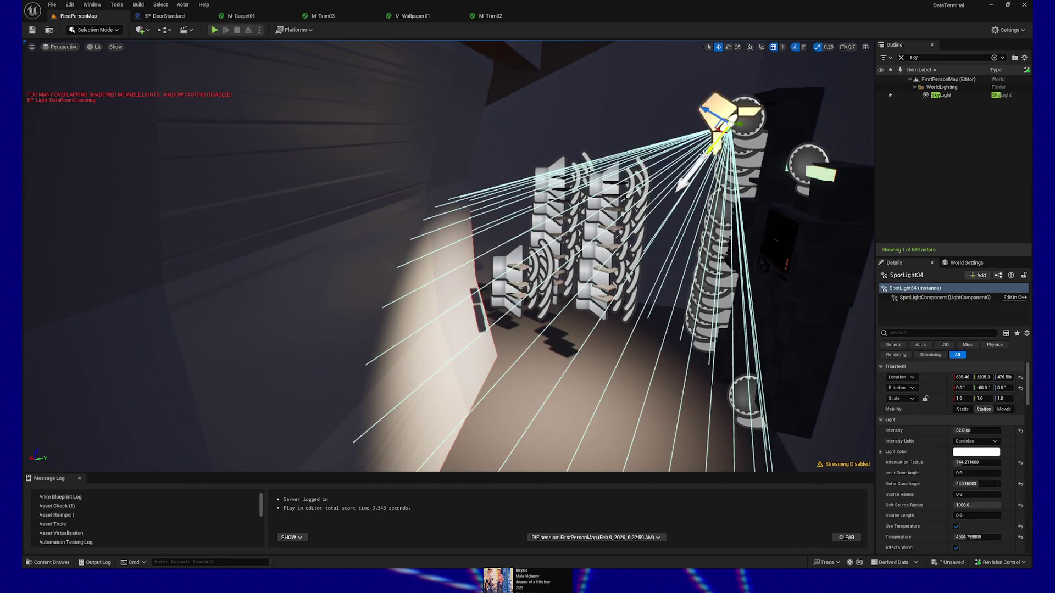
- Rotate SpotLight34's pitch from -60 to -75 and move it to X 669.87
key(e)
drag(688, 132, 702, 190)
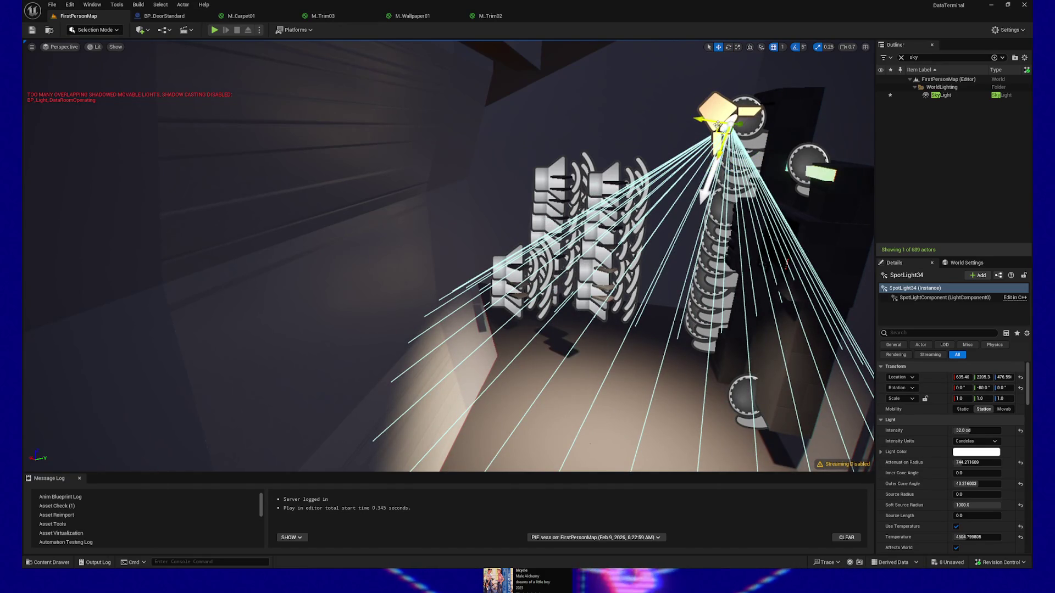
key(w)
mouse_move(706, 122)
mouse_down()
mouse_move(669, 119)
mouse_move(656, 99)
mouse_up()
key(e)
key(s)
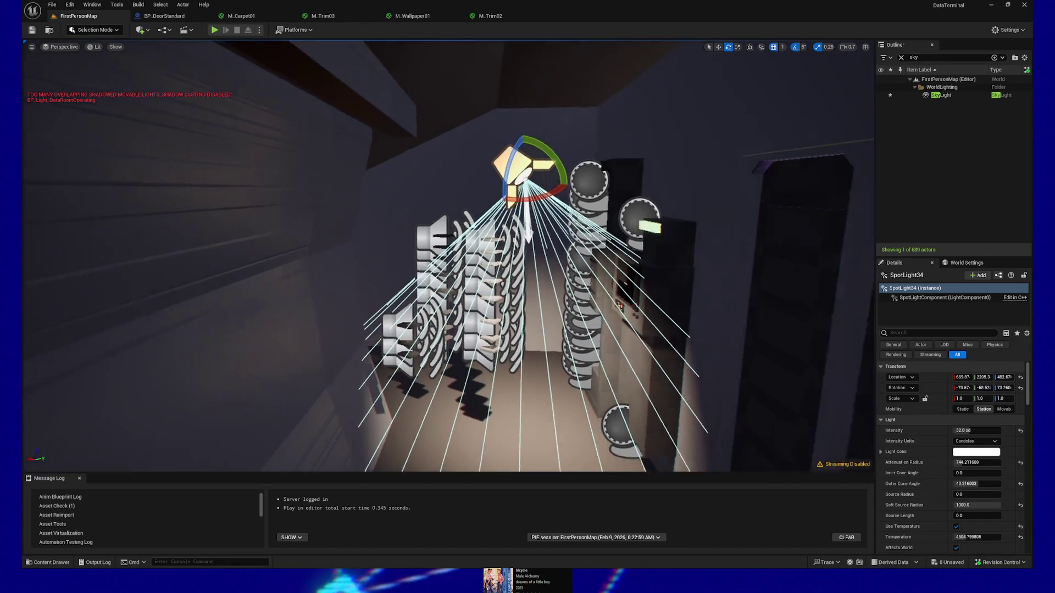
key(w)
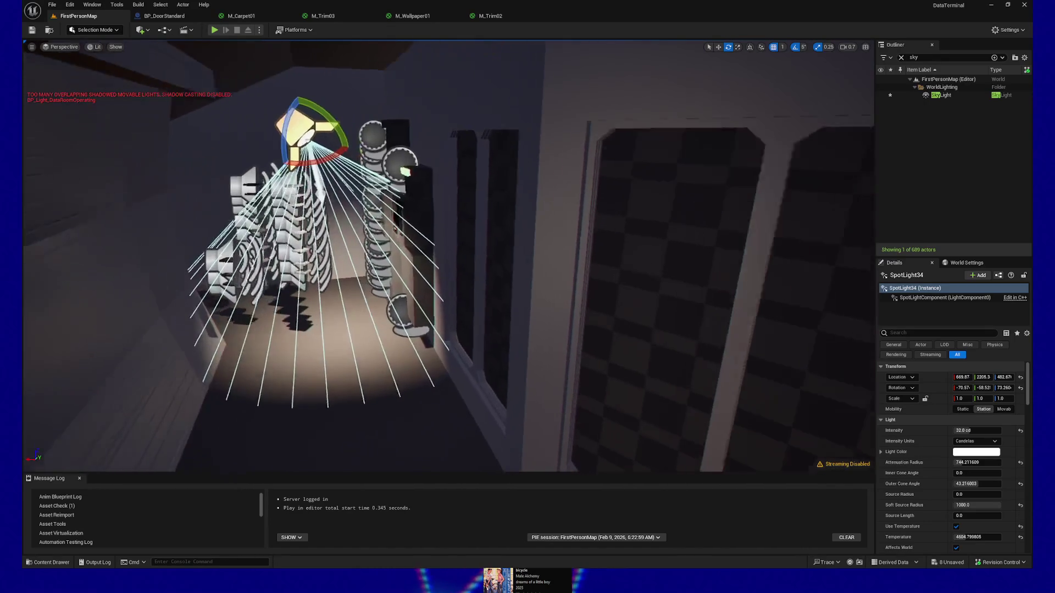
key(w)
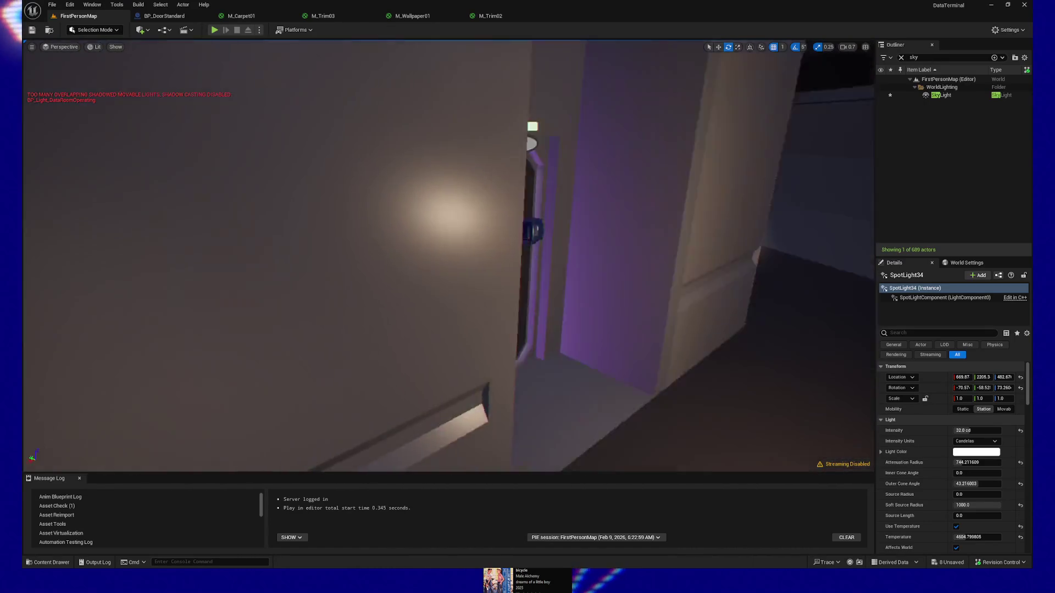
key(s)
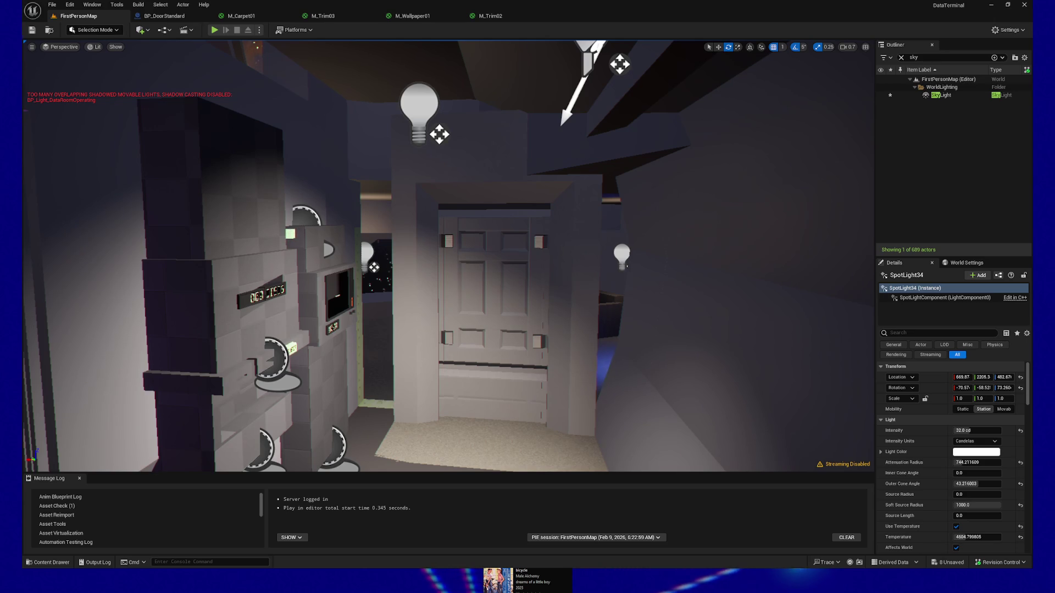
- Fly up to the wall beside the doorway and select SM_Wall2x5DataRoom to view its M_Trim03 material
key(w)
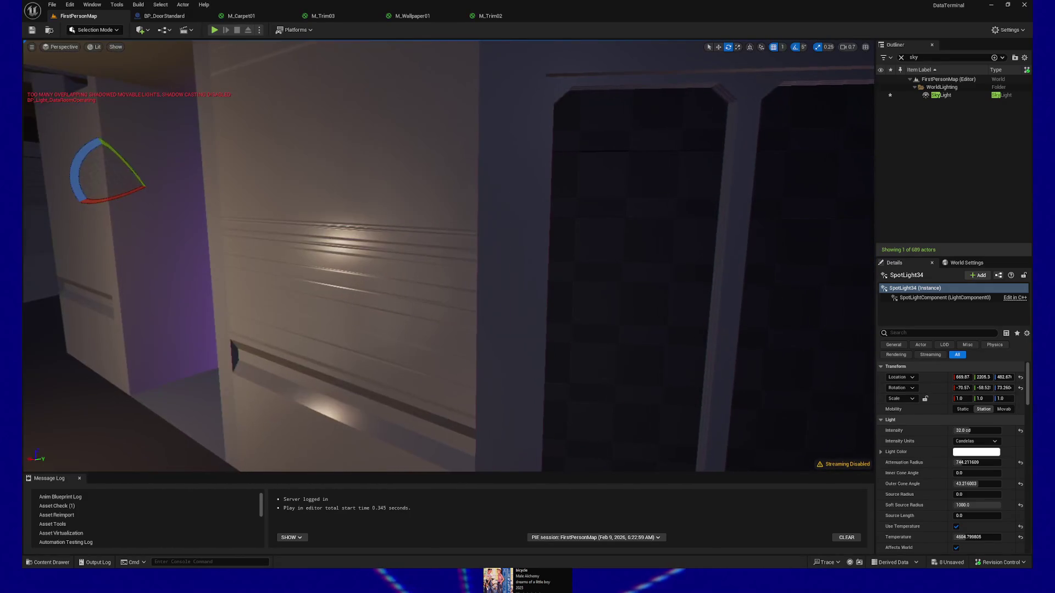
click(370, 276)
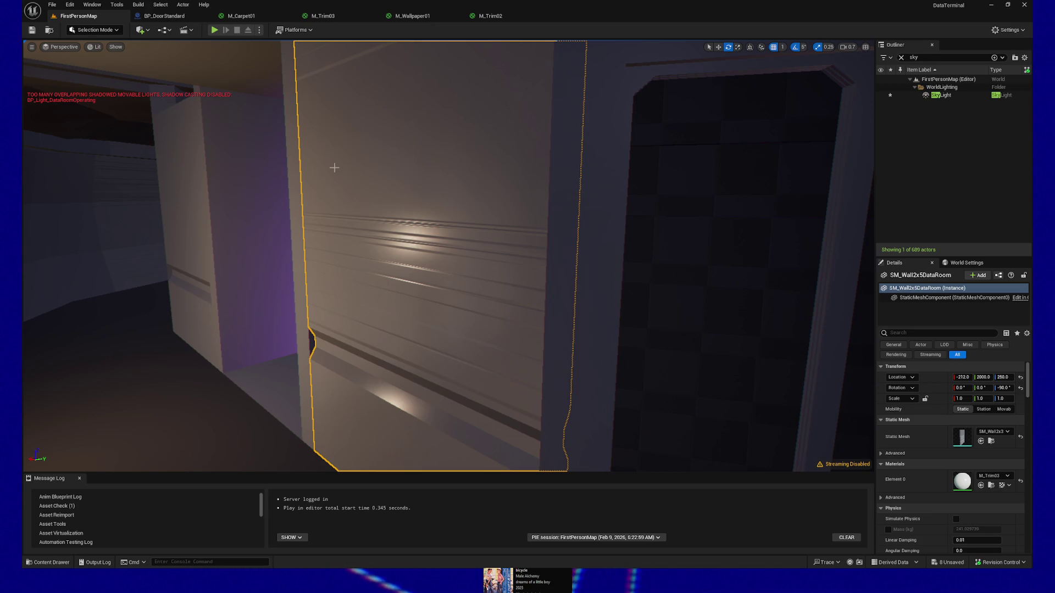
- Select BP_DoorStandard2 and focus the view on it
mouse_move(260, 306)
mouse_down()
mouse_move(341, 308)
mouse_move(297, 308)
mouse_move(330, 286)
mouse_move(332, 269)
mouse_move(286, 269)
mouse_move(397, 272)
mouse_move(398, 297)
mouse_move(397, 280)
mouse_move(313, 274)
mouse_move(300, 253)
mouse_move(351, 241)
mouse_move(313, 245)
mouse_up()
click(397, 271)
key(f)
- Fly down the corridor and select wall SM_Wall2x3_60, then SM_Wall2x3_98
mouse_move(203, 443)
mouse_down()
mouse_move(287, 331)
mouse_move(591, 223)
mouse_move(549, 165)
mouse_up()
mouse_move(255, 425)
mouse_down()
mouse_move(275, 418)
mouse_move(242, 412)
mouse_move(296, 407)
mouse_move(264, 412)
mouse_move(478, 251)
mouse_move(412, 238)
mouse_move(486, 237)
mouse_up()
click(478, 252)
click(458, 273)
drag(499, 328, 499, 329)
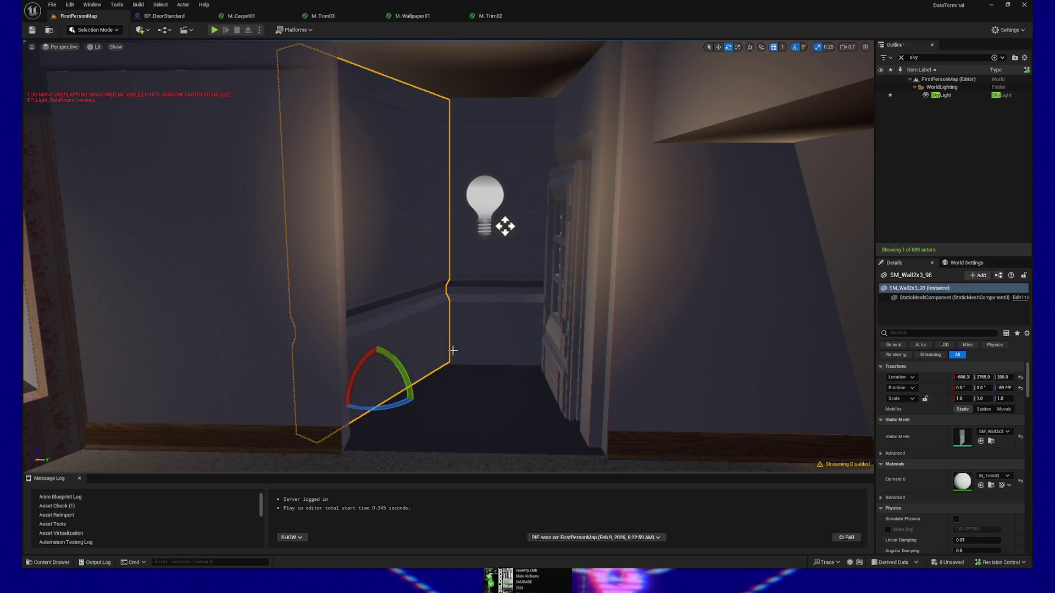
key(Right)
mouse_move(494, 364)
mouse_down()
mouse_move(451, 415)
mouse_move(407, 401)
mouse_move(489, 407)
mouse_move(435, 315)
mouse_move(448, 311)
mouse_move(422, 323)
mouse_up()
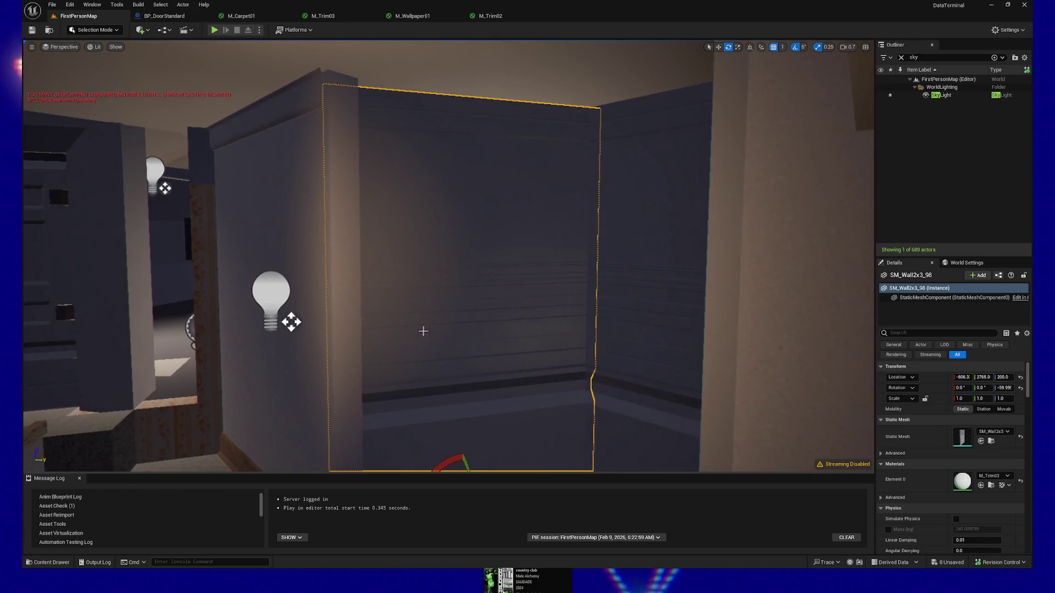
drag(466, 388, 476, 398)
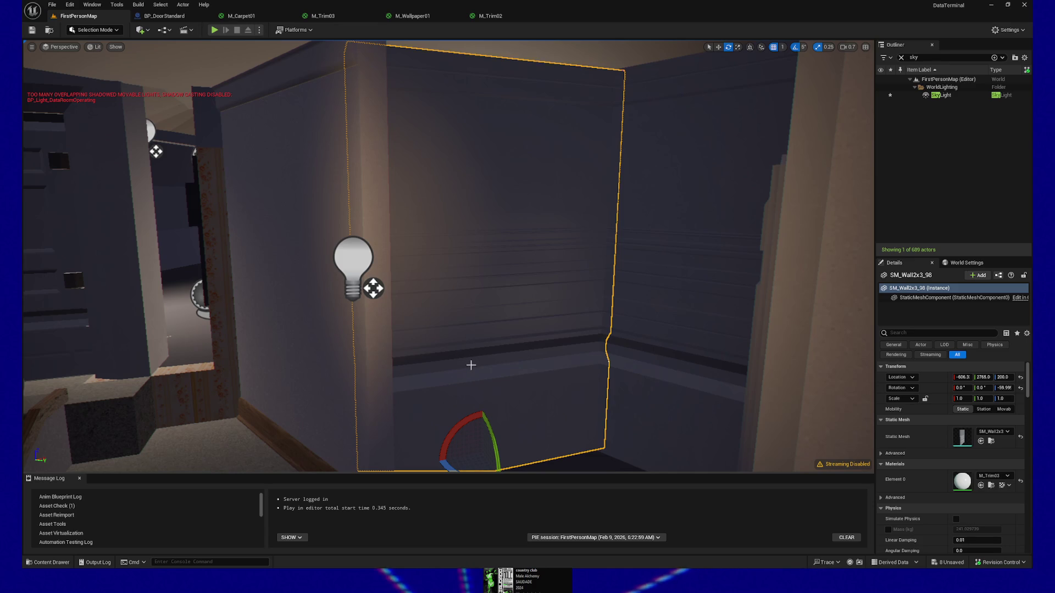
drag(468, 363, 424, 385)
right_click(497, 434)
click(499, 432)
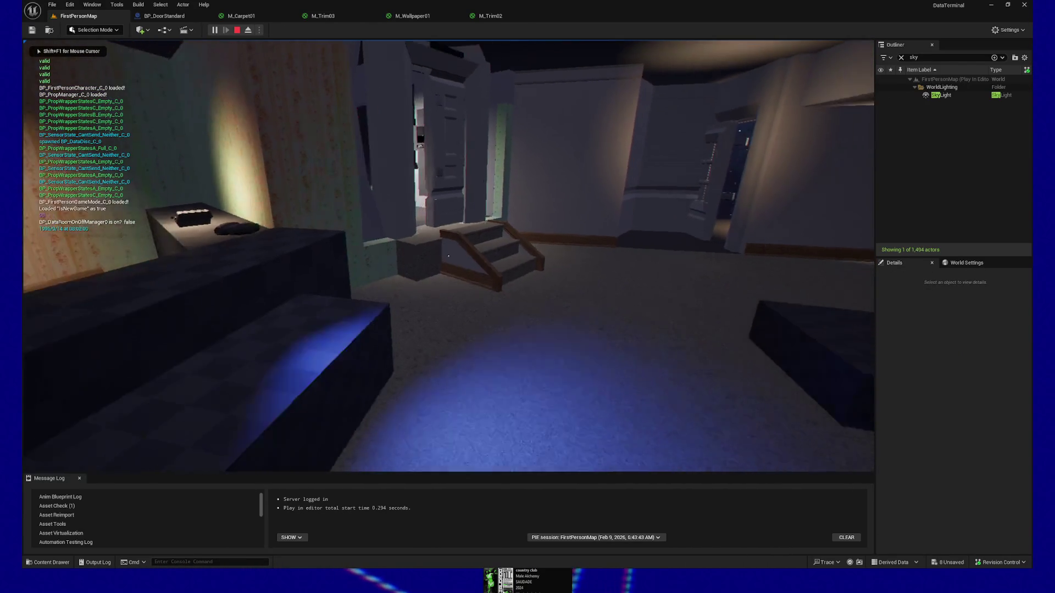
- Walk the character to the stairs, climb them, back down, then go through the doorway
key(w)
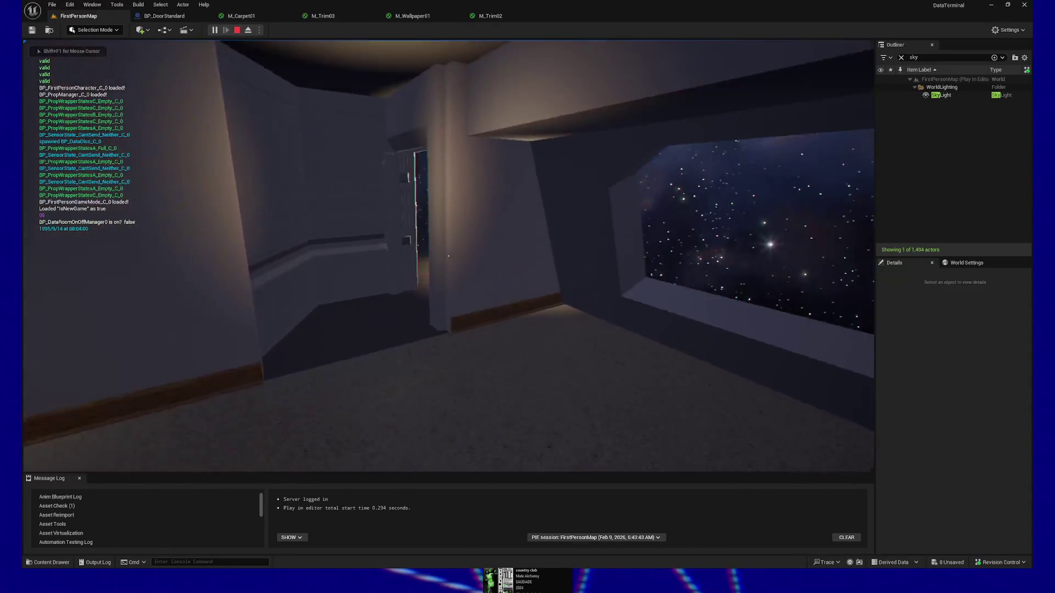
key(w)
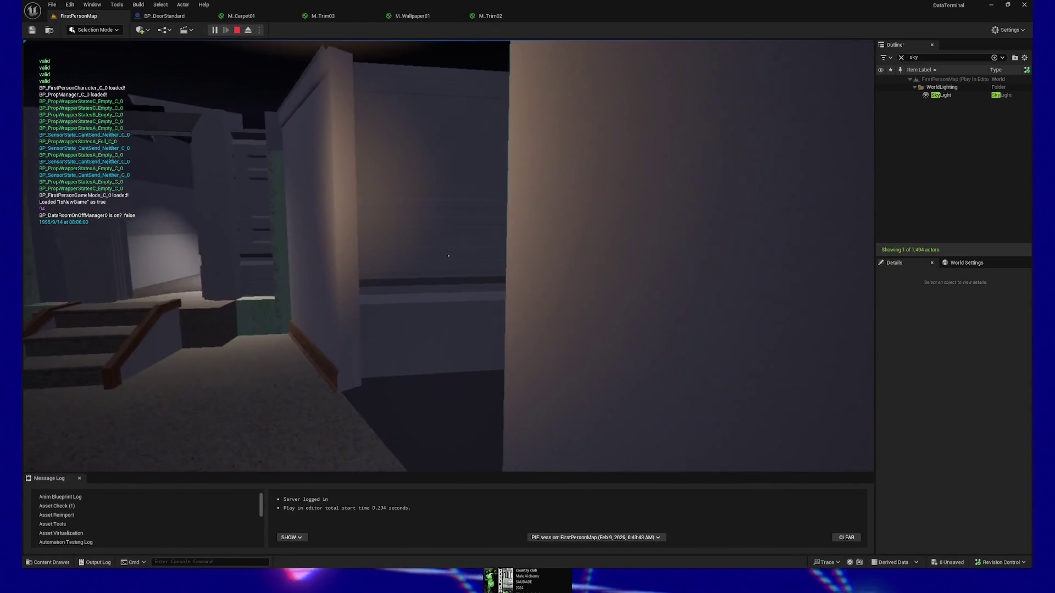
key(w)
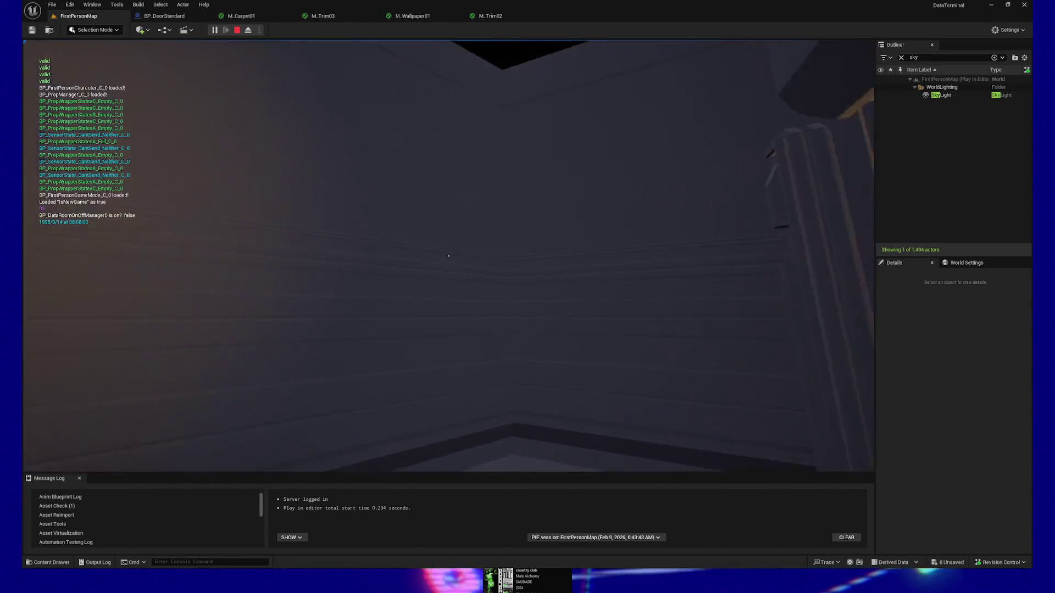
key(w)
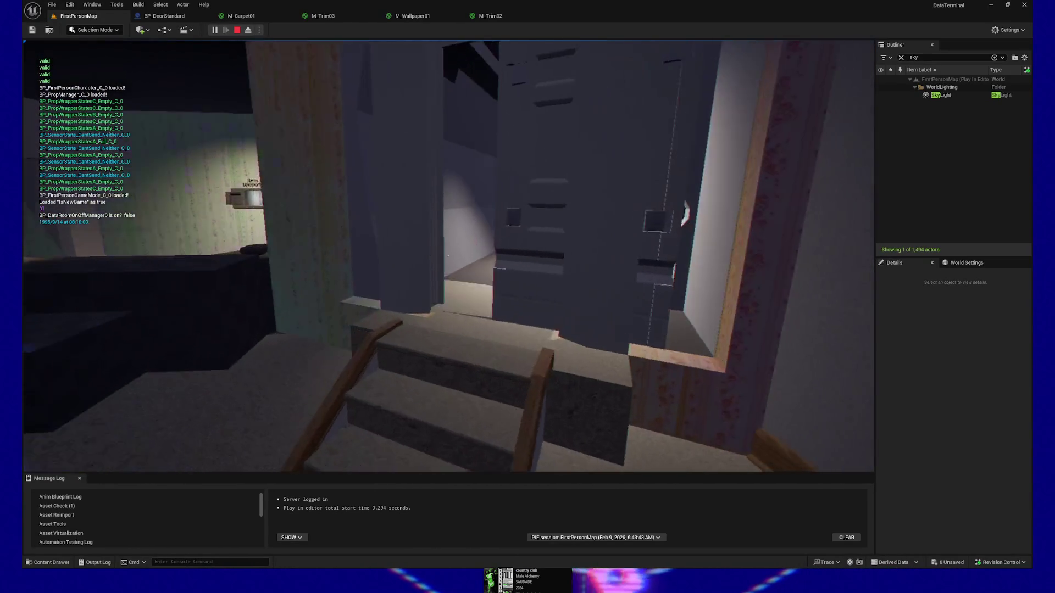
key(s)
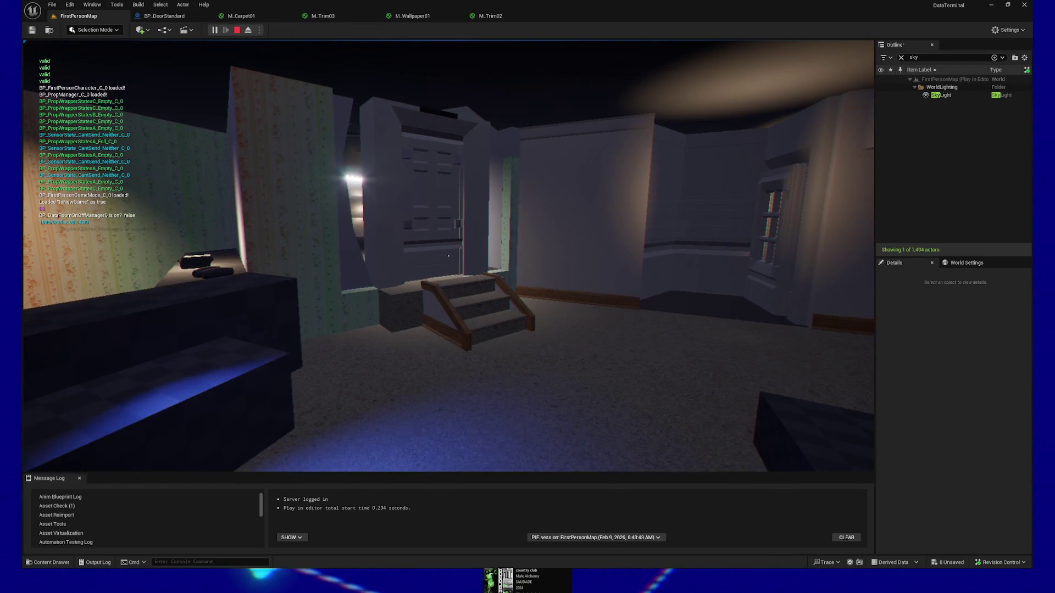
key(w)
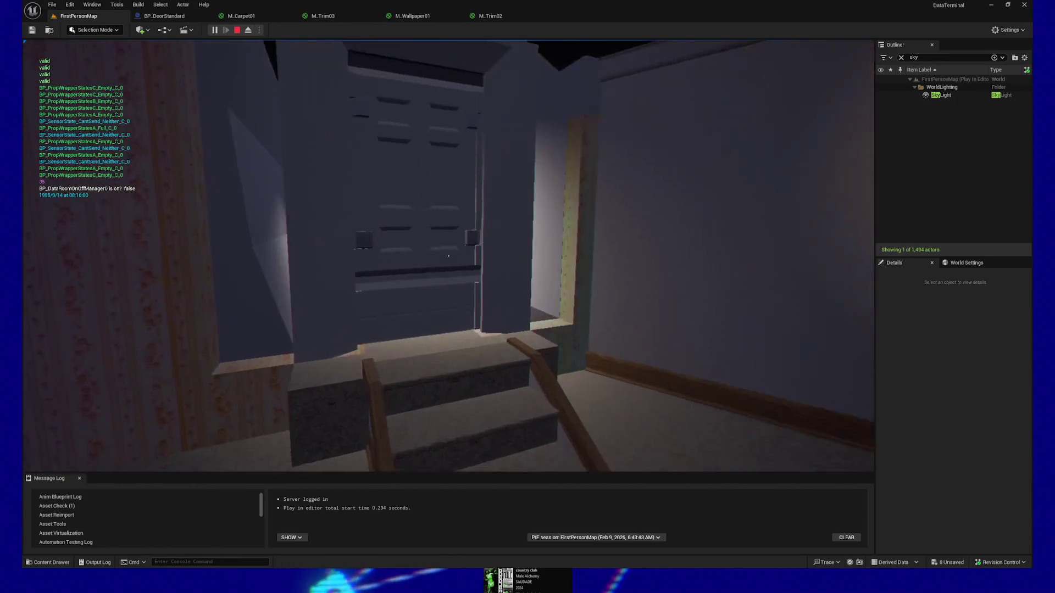
key(w)
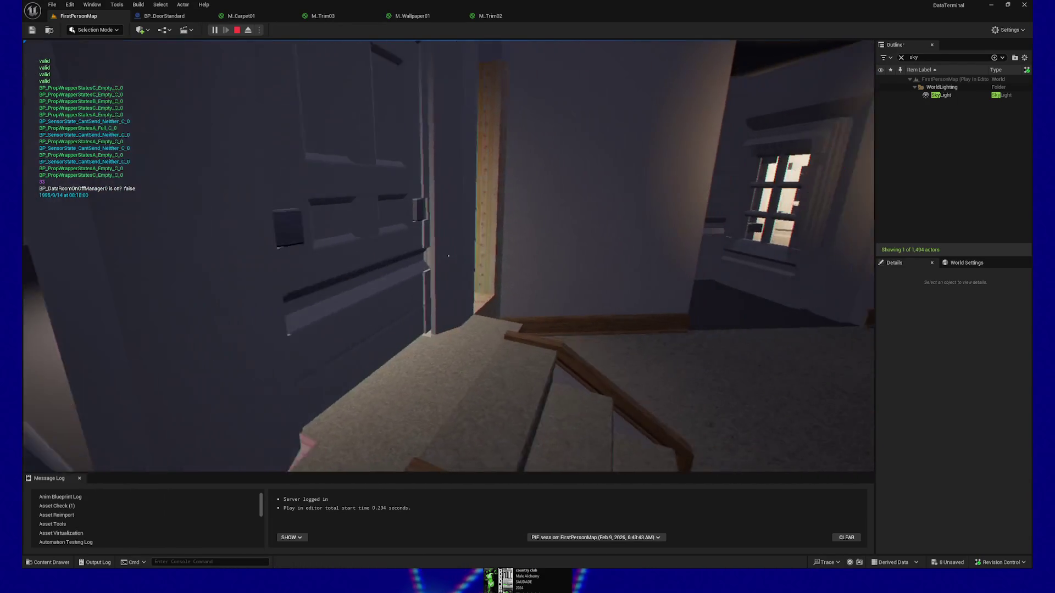
- Continue down the corridor toward the lit wall beside the dark windows
mouse_move(449, 256)
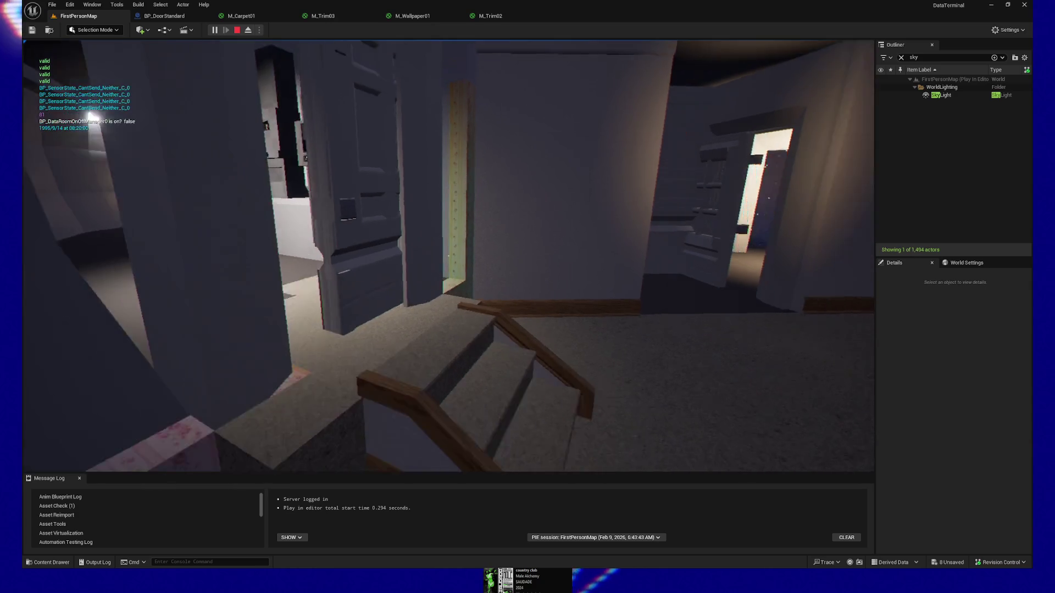
key(w)
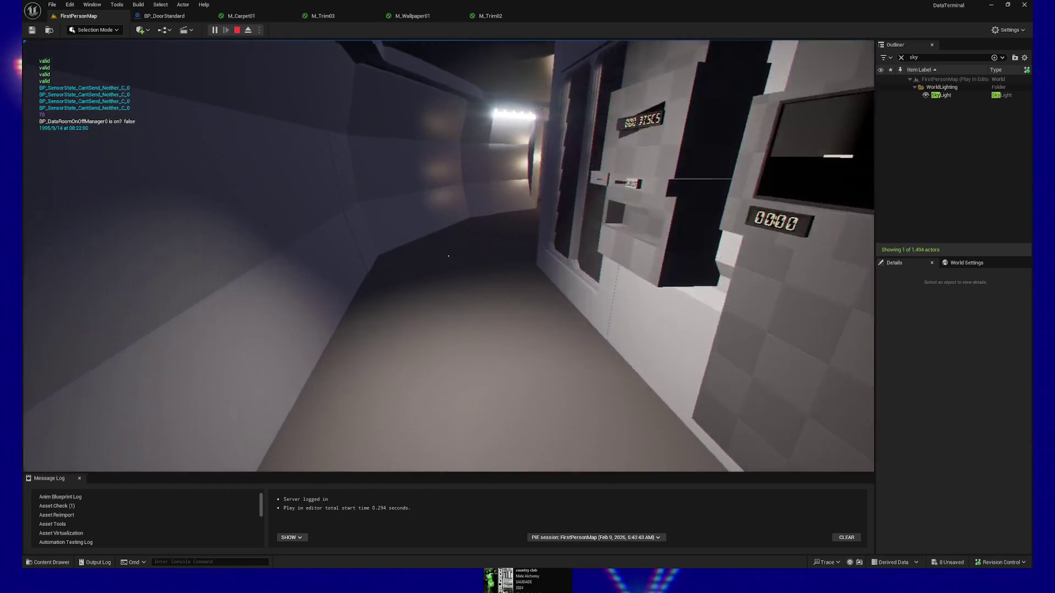
key(w)
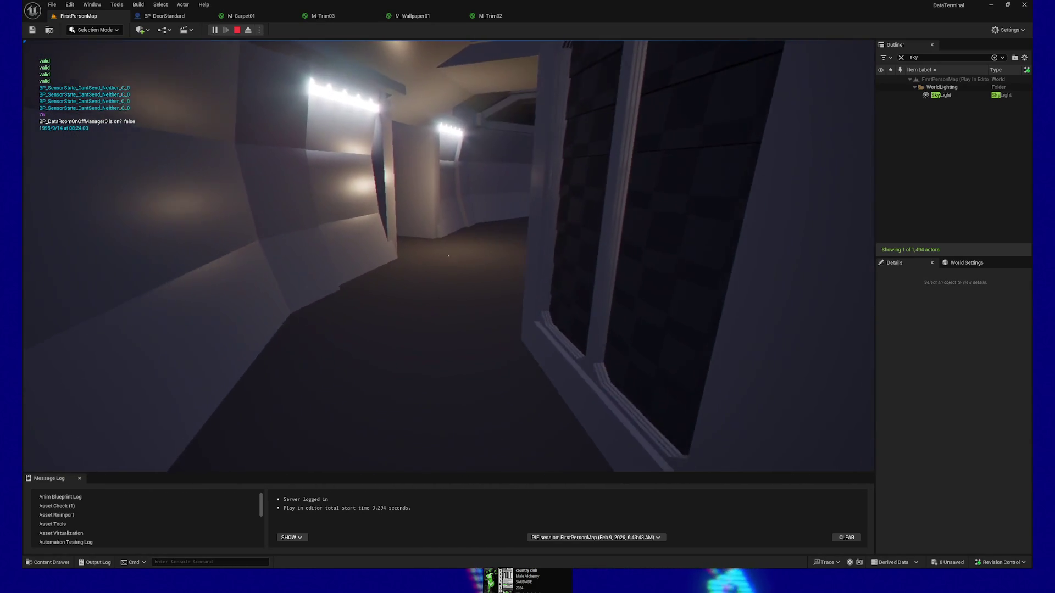
key(w)
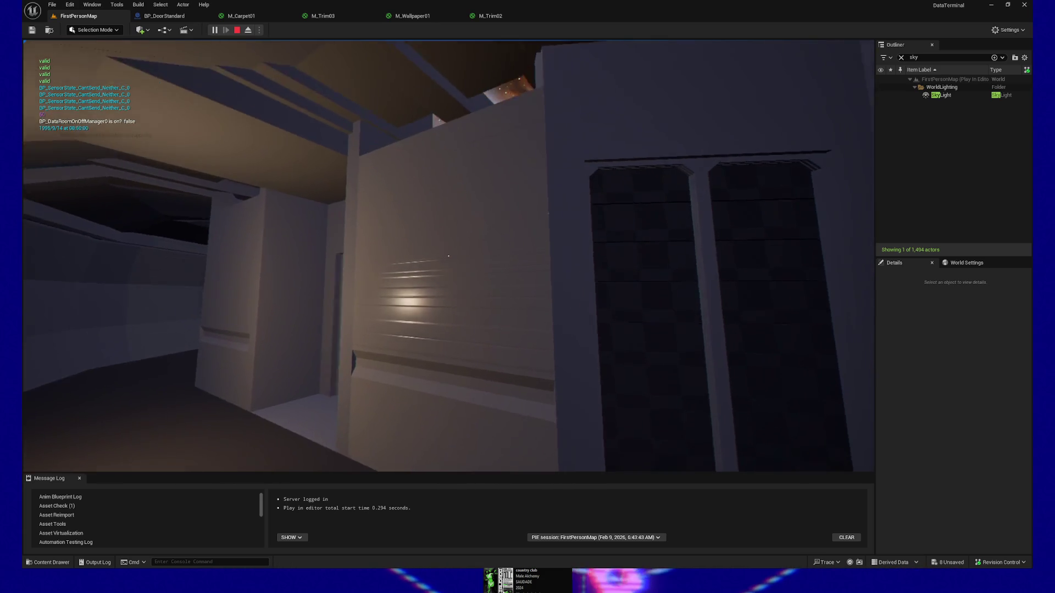
key(w)
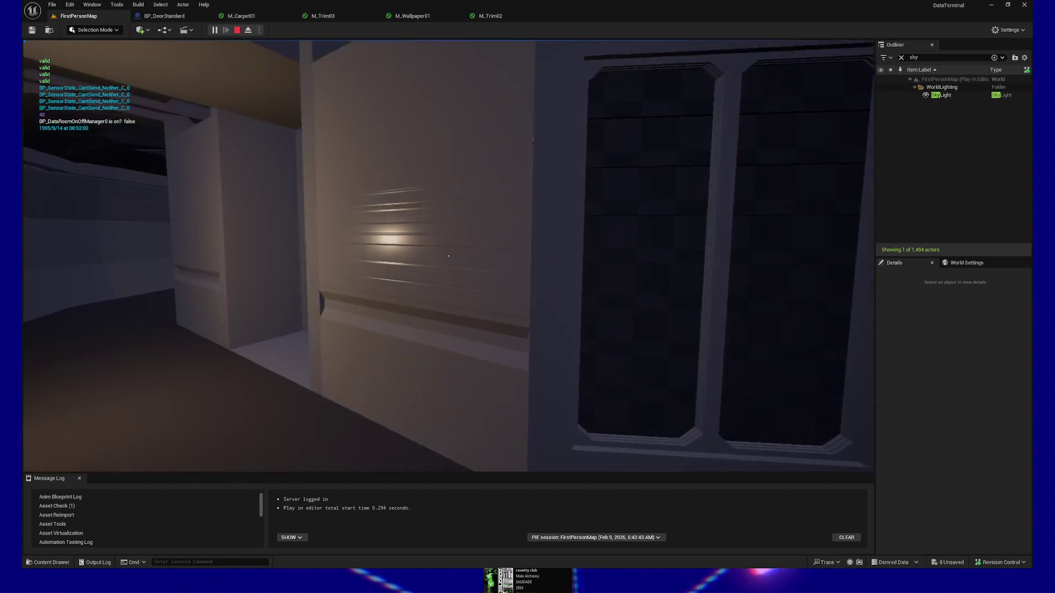
key(w)
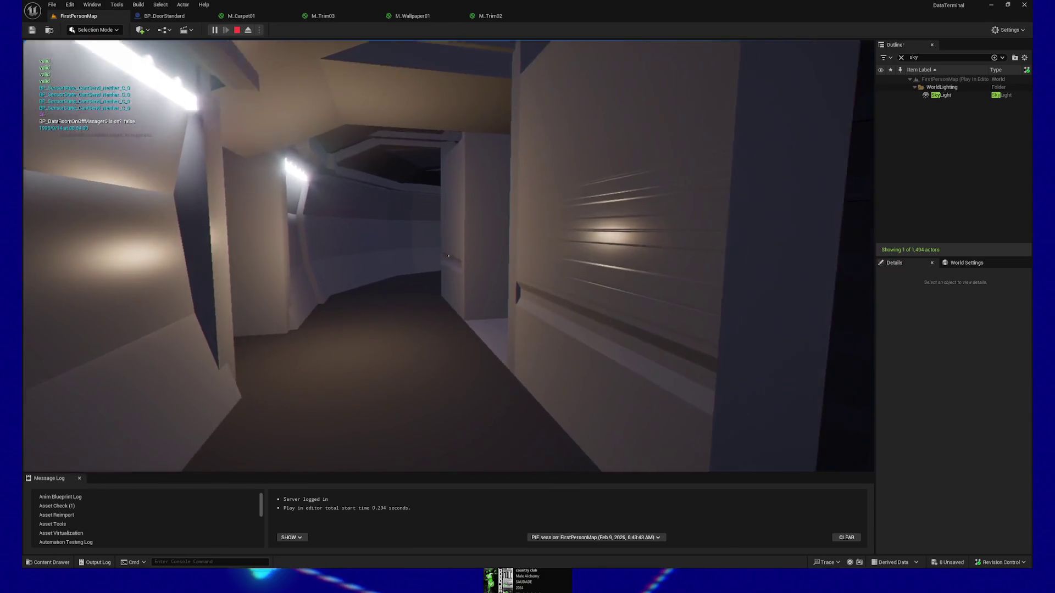
key(w)
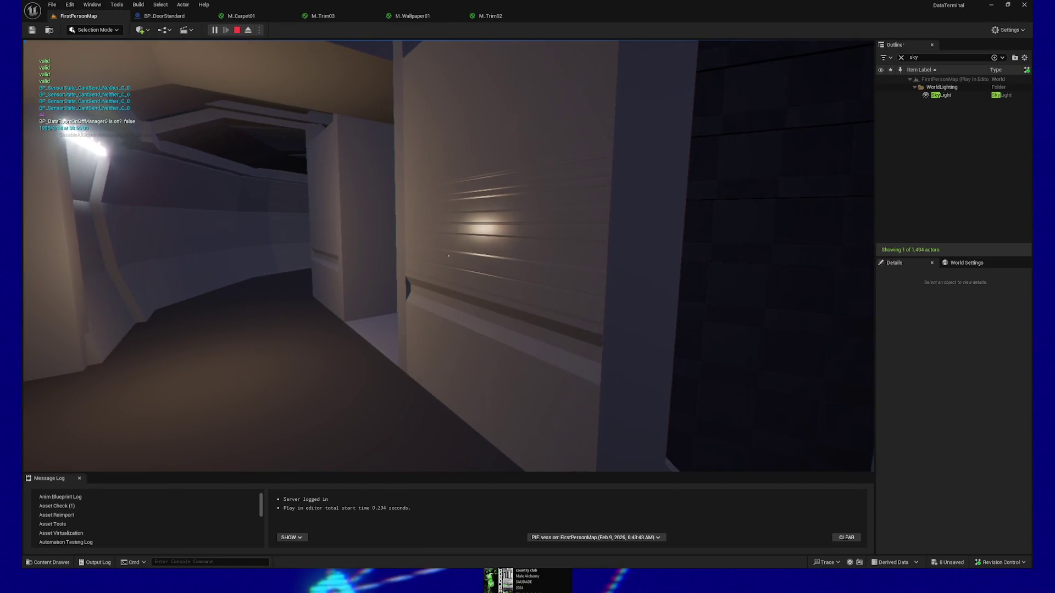
key(w)
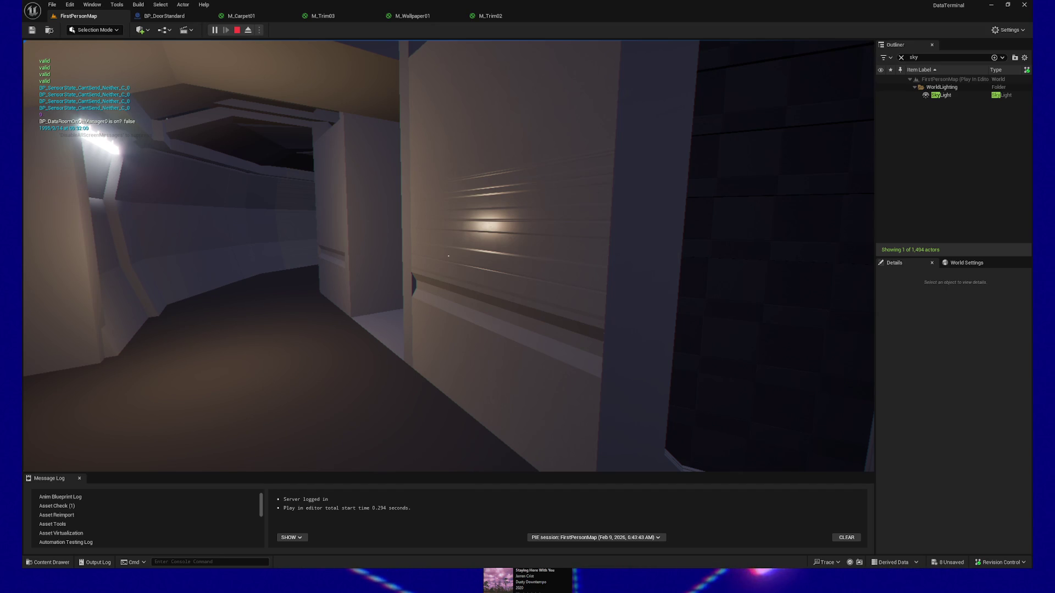
- Pause the playtest and quit Play In Editor back to FirstPersonMap
key(Escape)
click(421, 384)
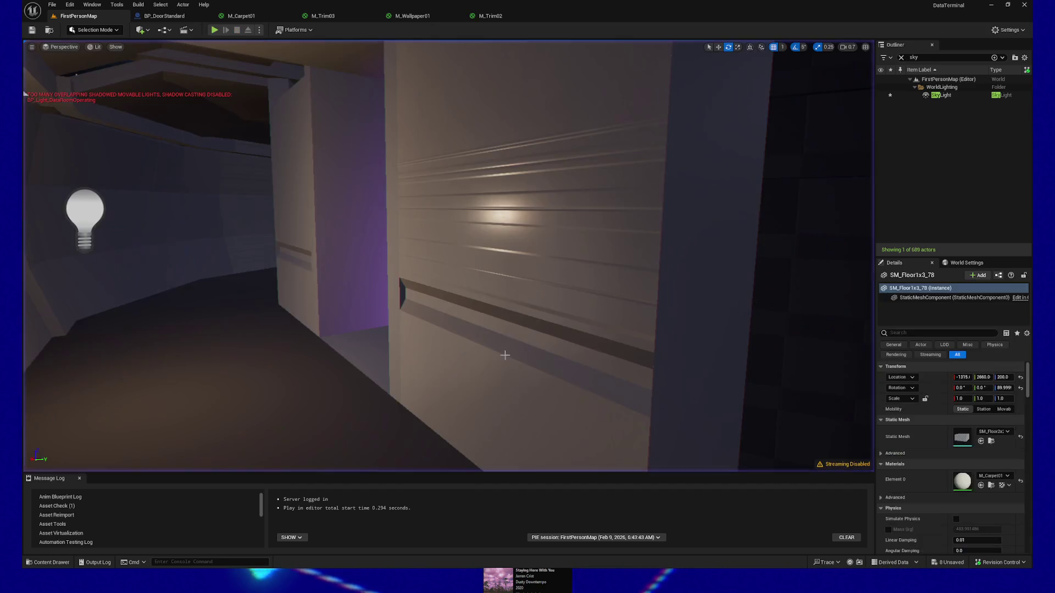
- Fly the editor view down the hallway and through the door into the dark room
key(d)
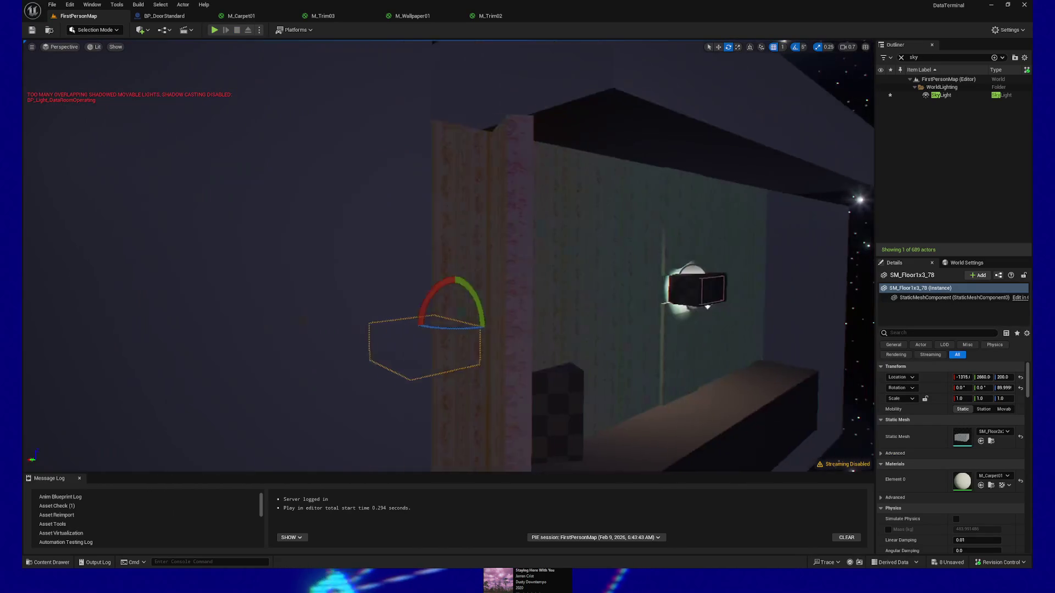
key(a)
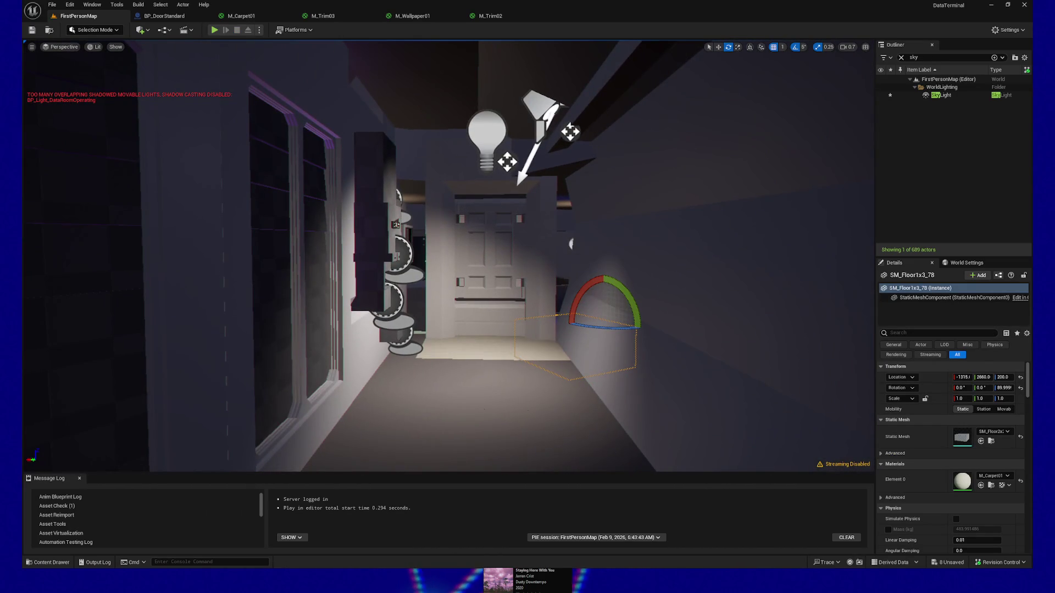
key(w)
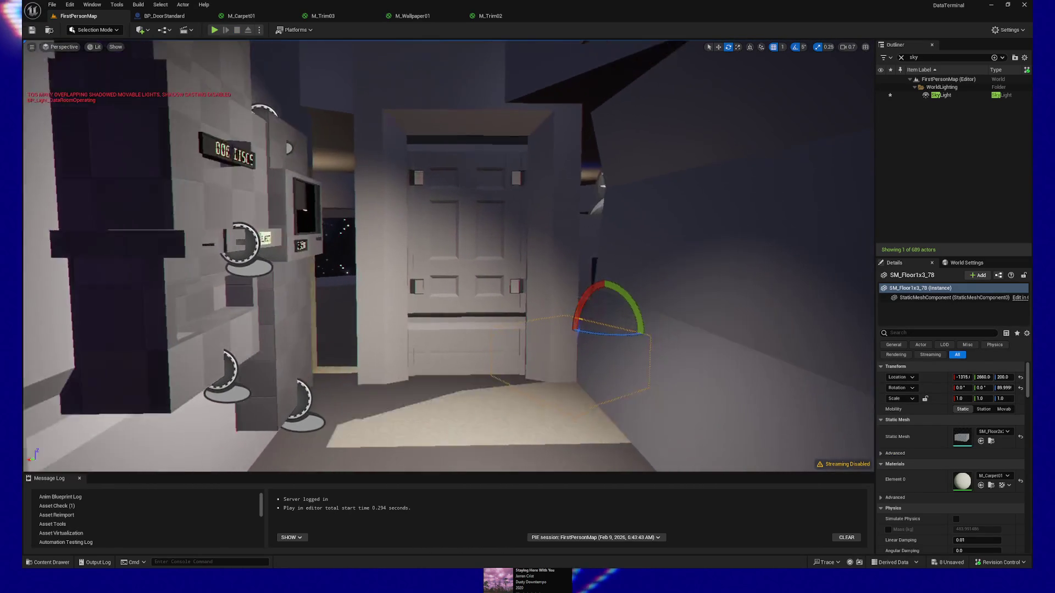
key(s)
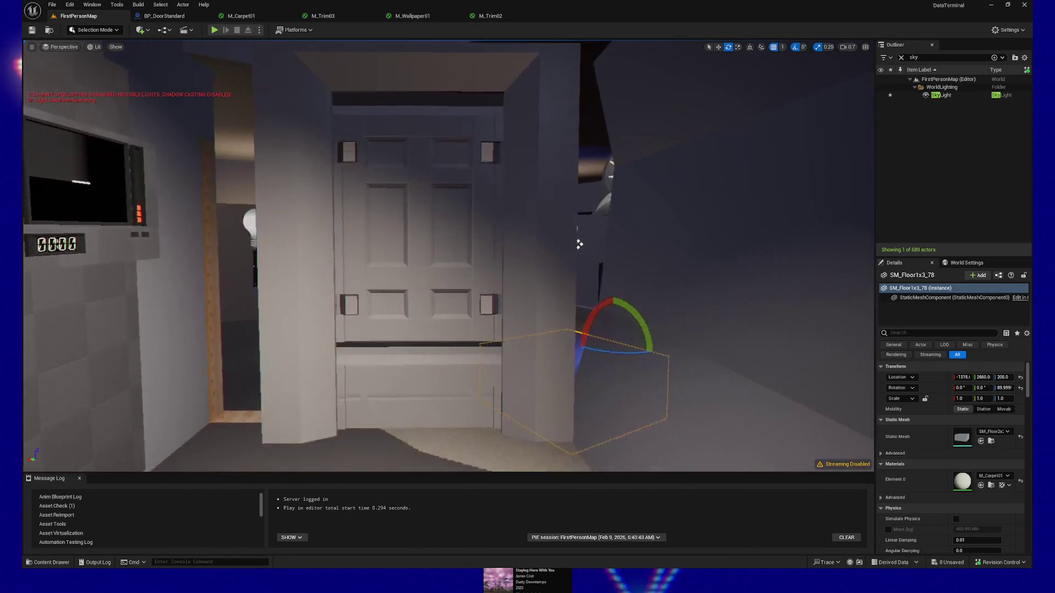
key(w)
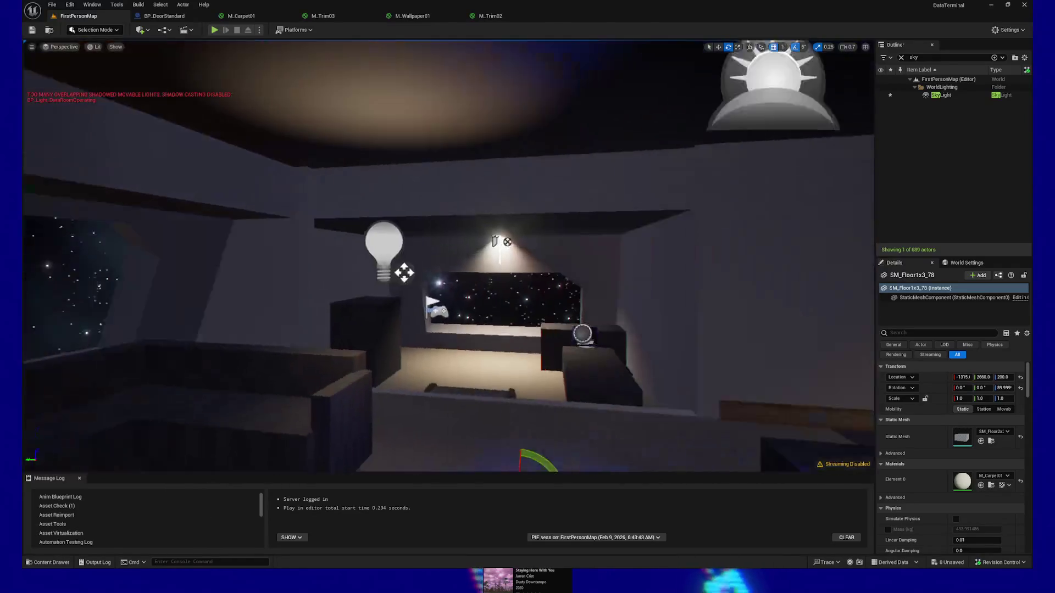
- Fly toward the carpeted stairs to inspect them and the wooden handrails
key(s)
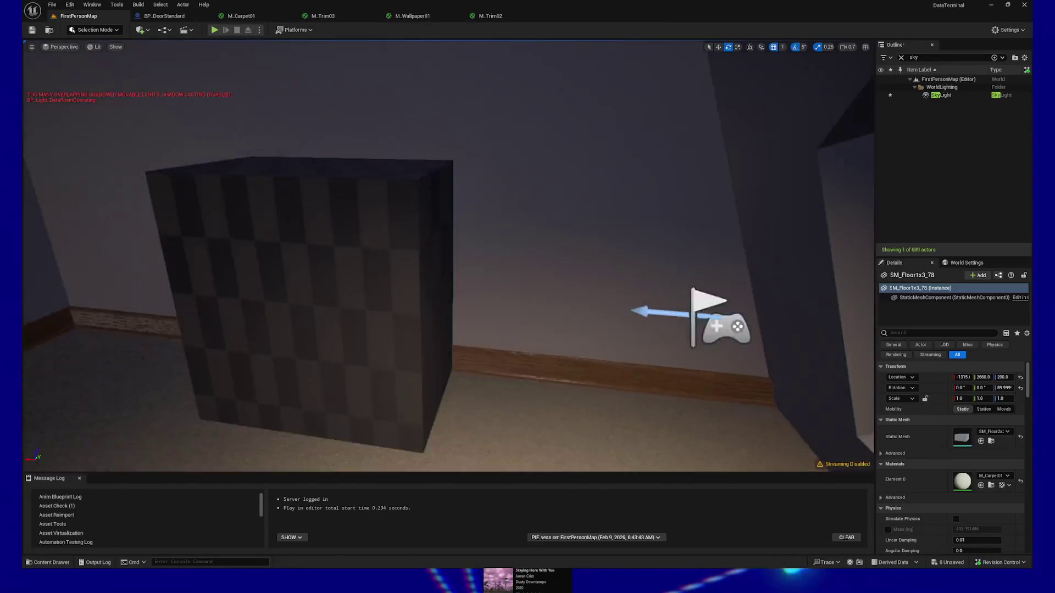
key(w)
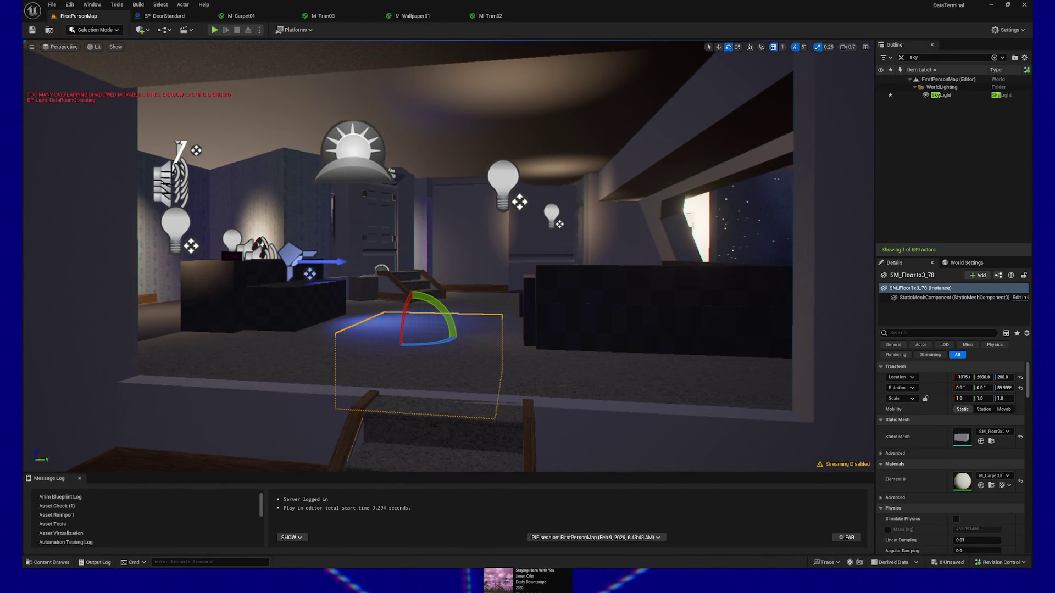
key(w)
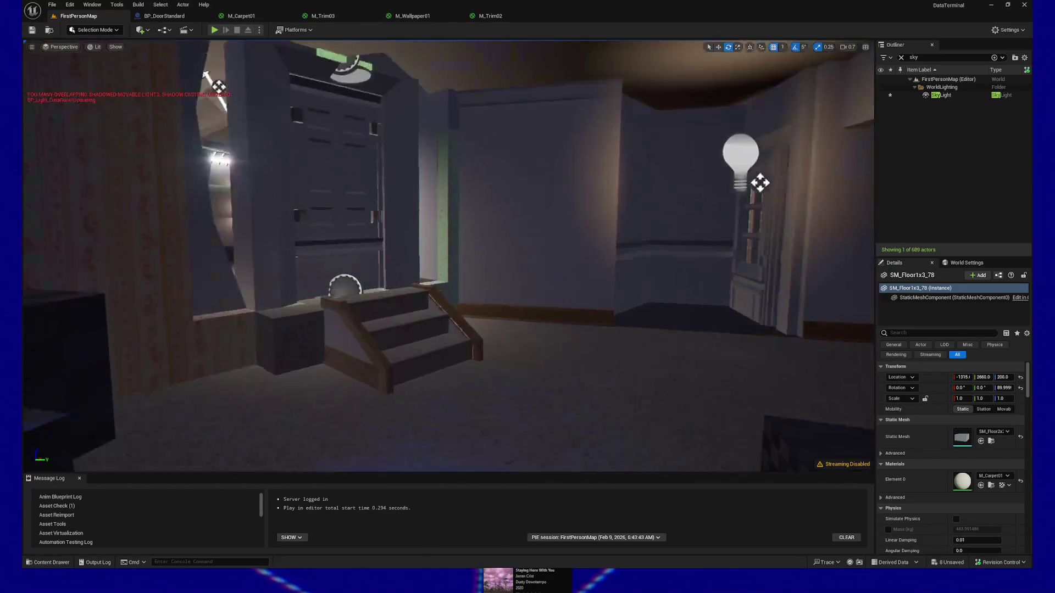
key(w)
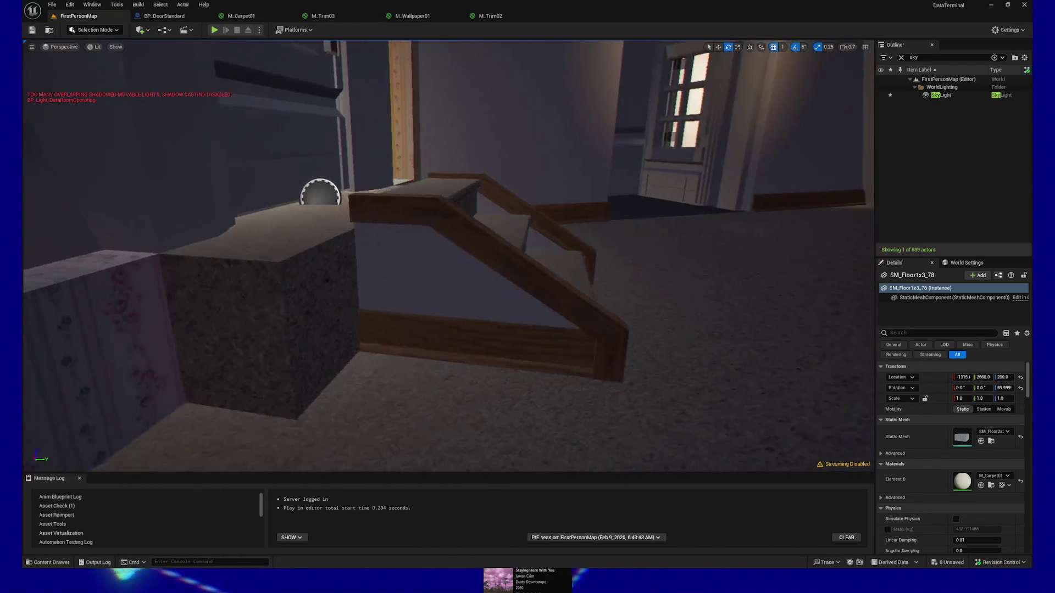
key(s)
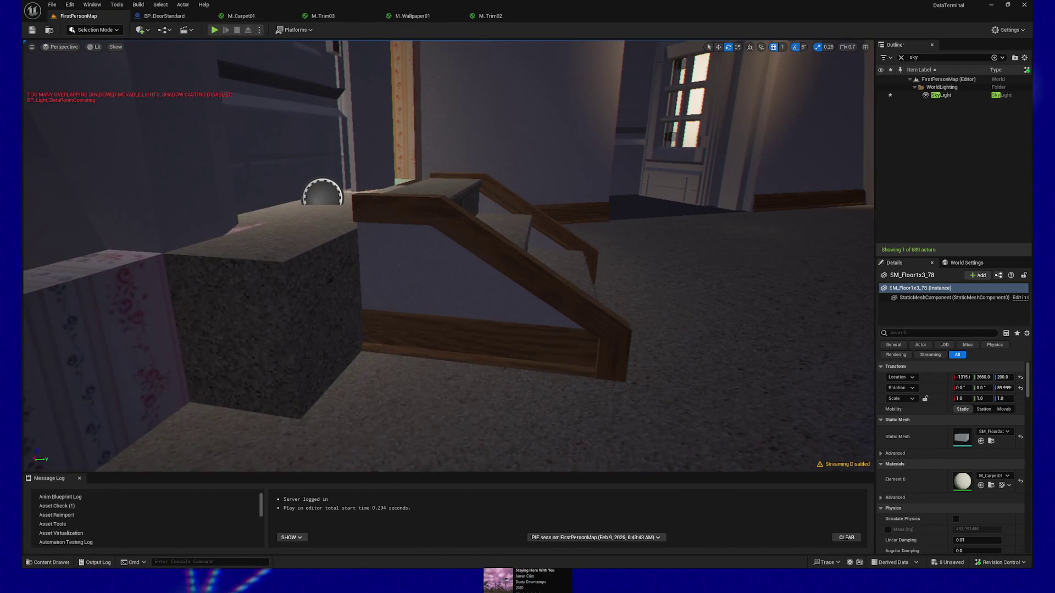
key(a)
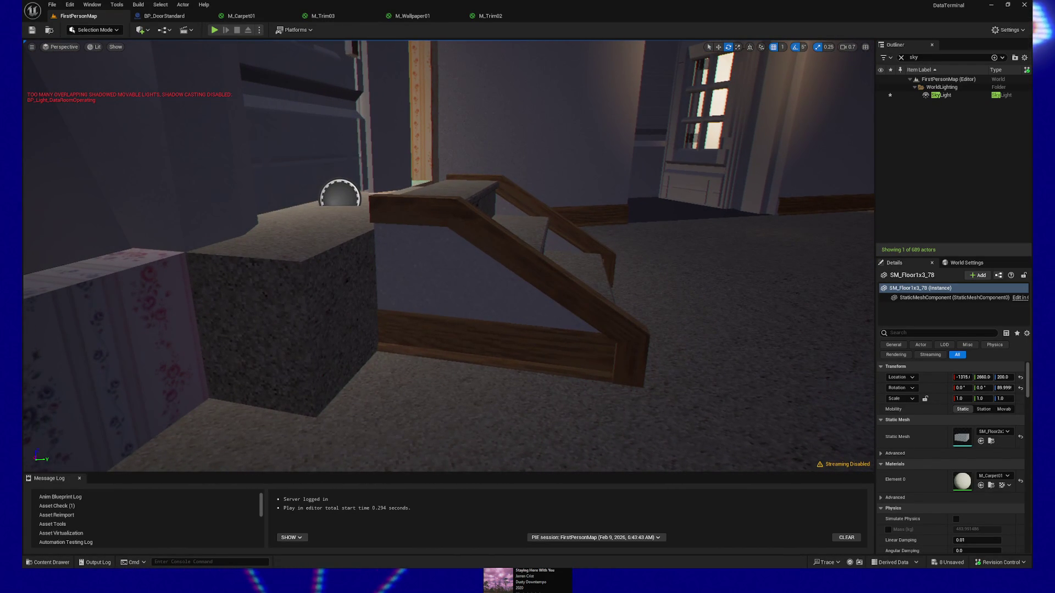
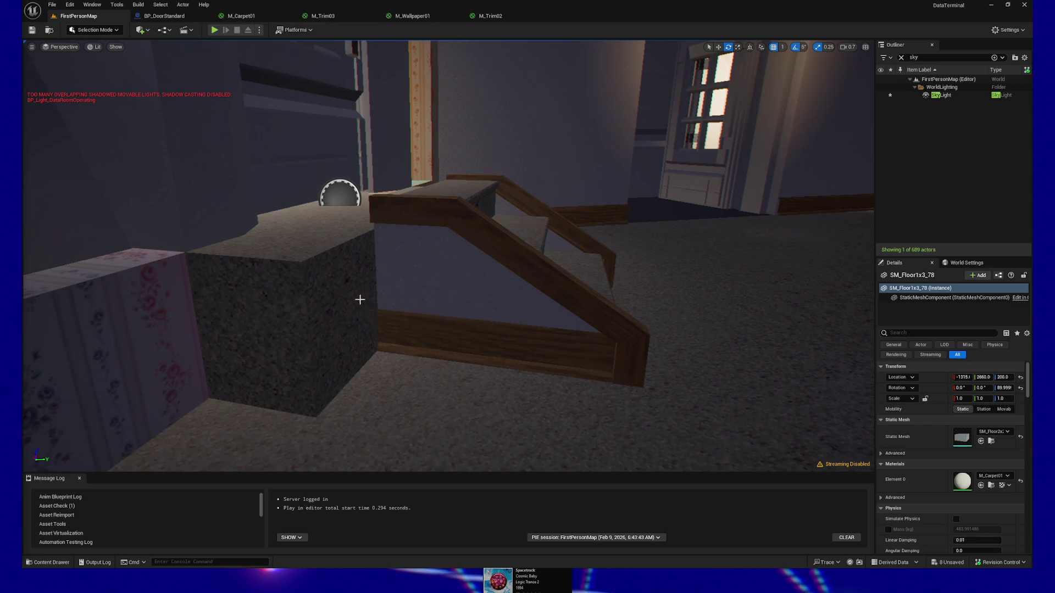
- Select and frame SM_Wall2x3_26, then fly into the lounge toward the stairs, desk and doorway
click(442, 283)
key(f)
scroll(573, 301, down, 5)
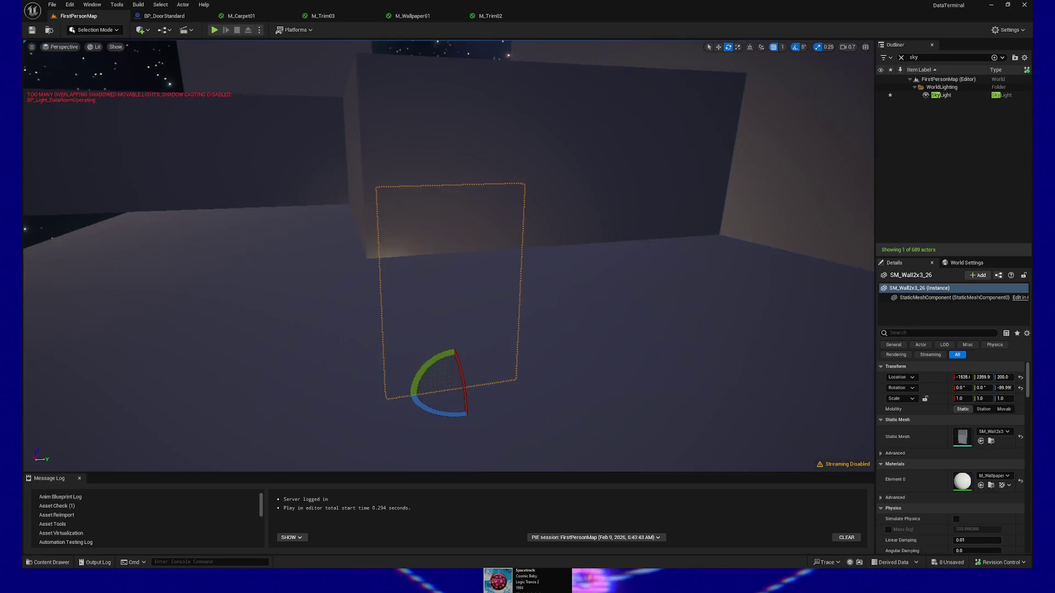
drag(177, 73, 178, 73)
drag(499, 351, 499, 351)
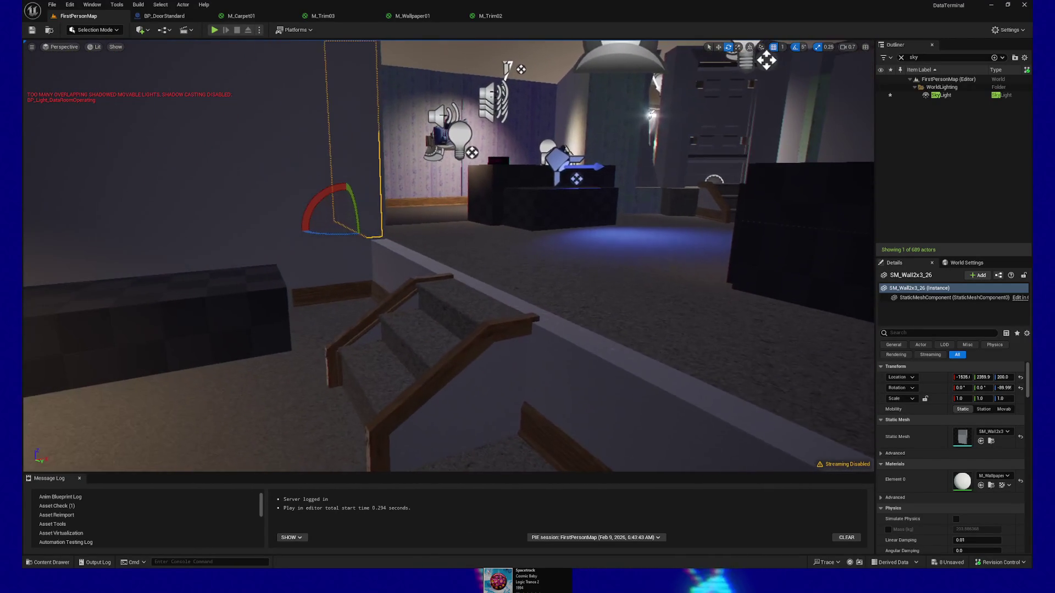